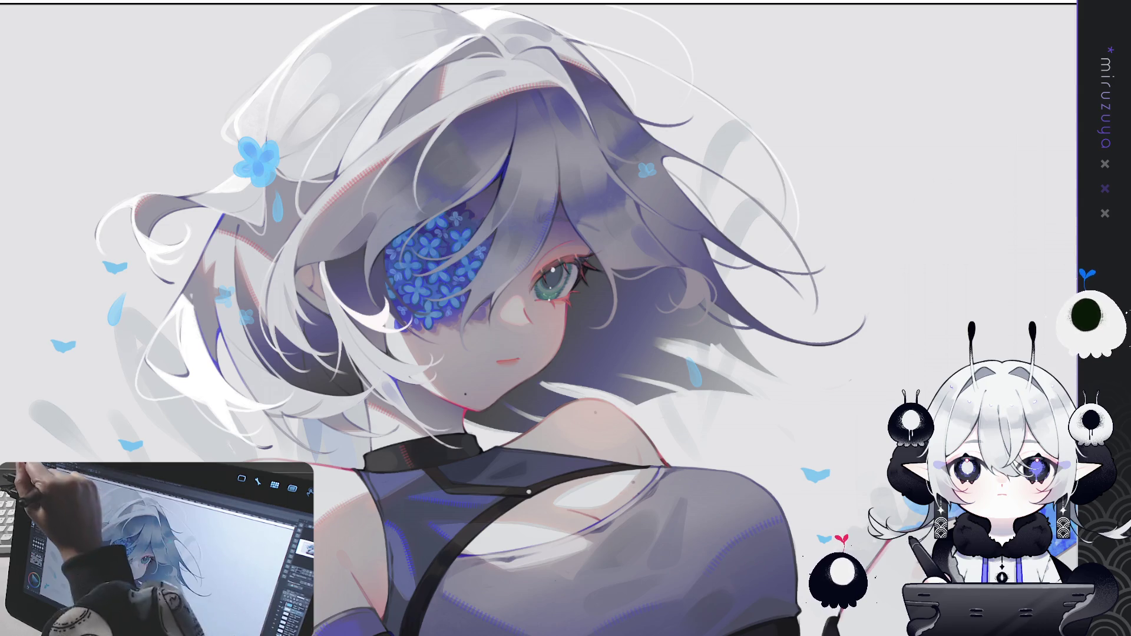
Step: Stamp four small blue butterfly petals across the white hair
{"action": "left_click", "coordinate": [348, 152]}
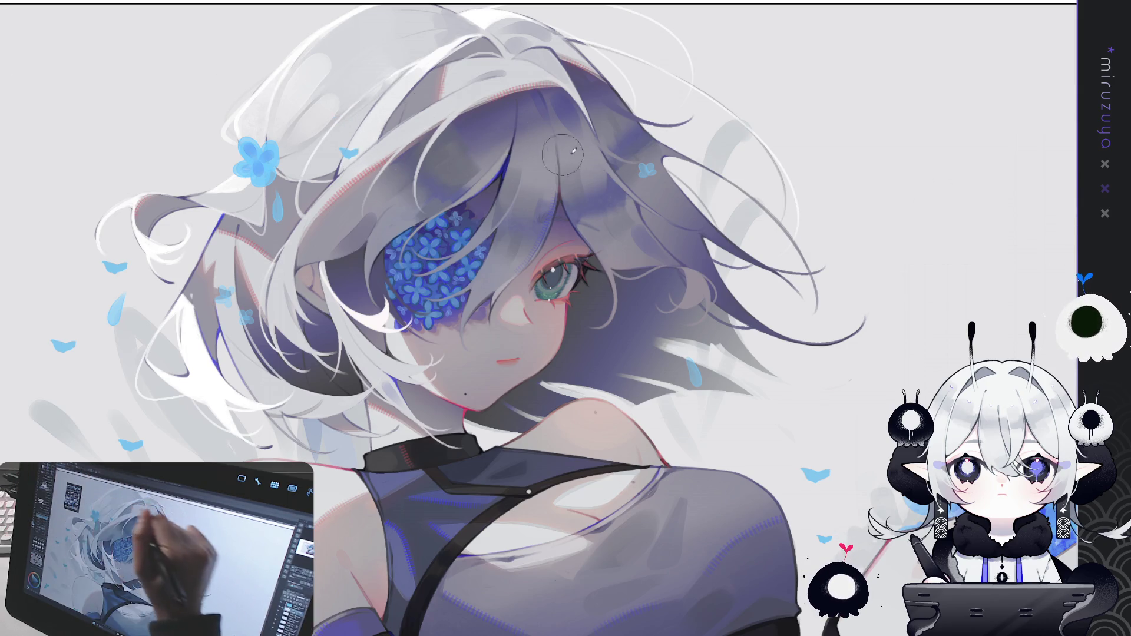
{"action": "left_click", "coordinate": [668, 194]}
{"action": "left_click", "coordinate": [657, 191]}
{"action": "left_click", "coordinate": [715, 362]}
Step: Stamp a blue petal beside the face, undoing a stray petal and a hair stroke
{"action": "mouse_move", "coordinate": [283, 251]}
{"action": "left_mouse_down"}
{"action": "mouse_move", "coordinate": [236, 250]}
{"action": "mouse_move", "coordinate": [363, 255]}
{"action": "left_mouse_up"}
{"action": "left_click", "coordinate": [519, 346]}
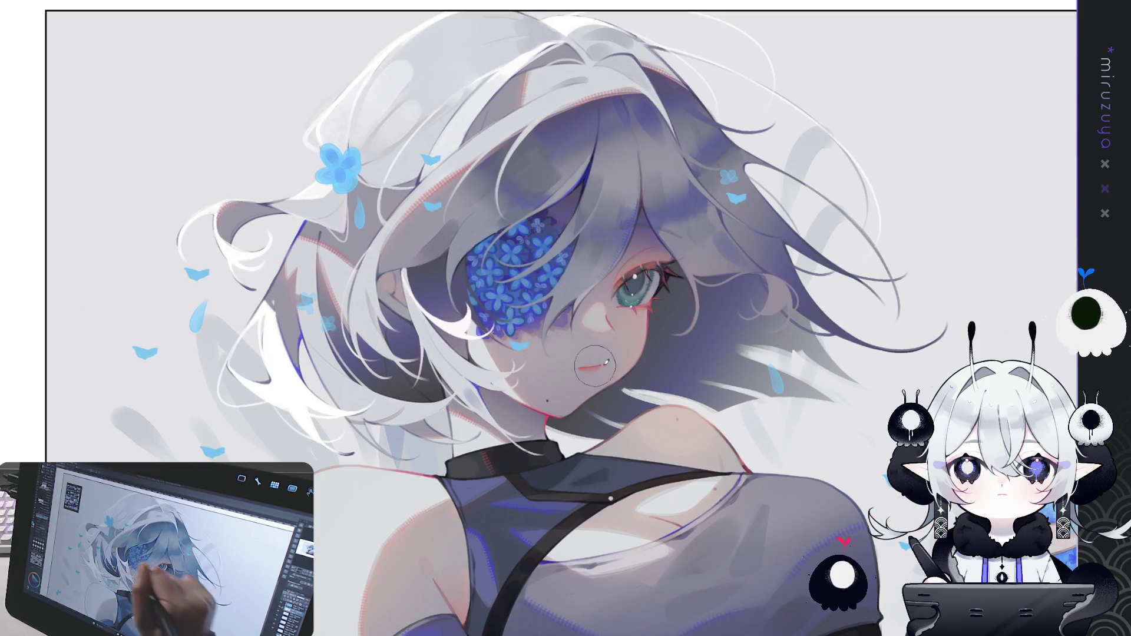
{"action": "left_click", "coordinate": [446, 311]}
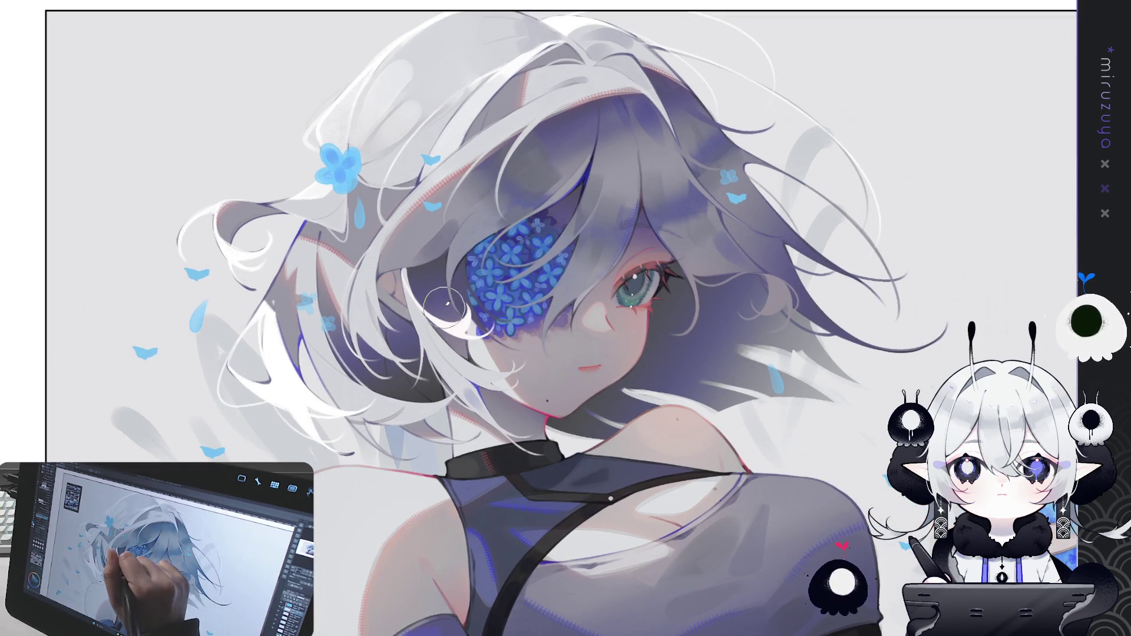
{"action": "key", "text": "ctrl+z"}
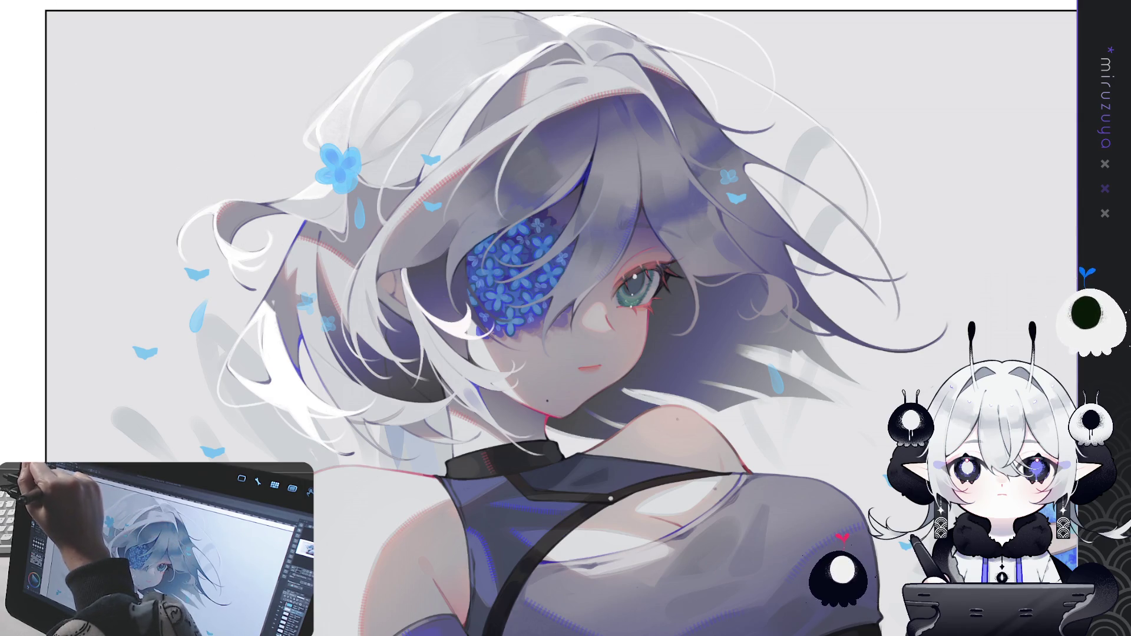
{"action": "left_click_drag", "start_coordinate": [306, 188], "coordinate": [380, 324]}
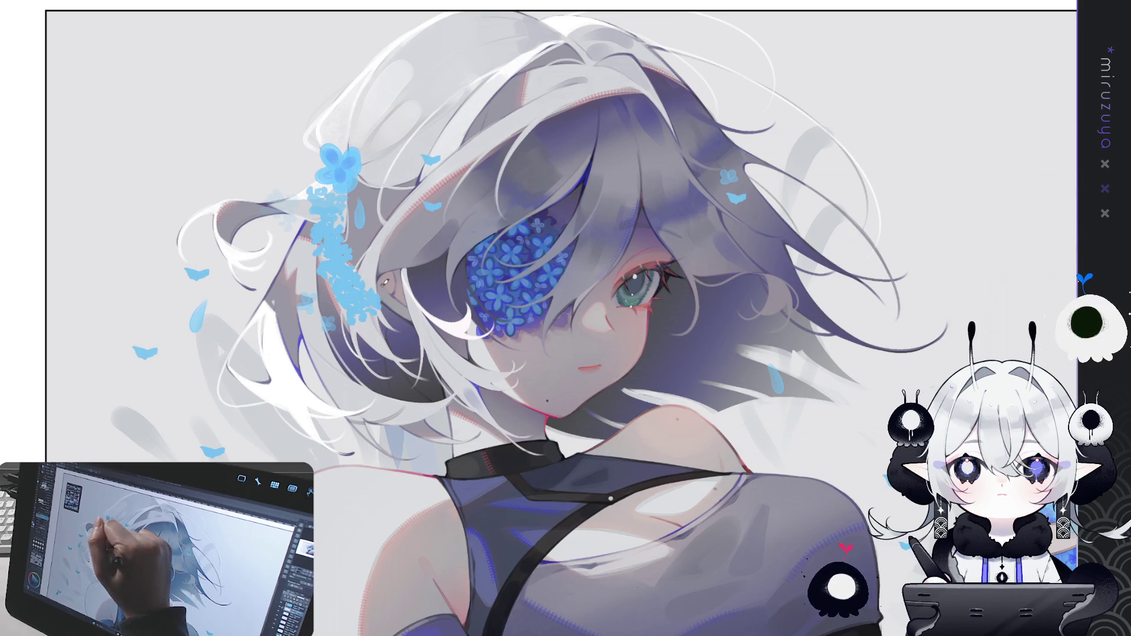
{"action": "key", "text": "ctrl+z"}
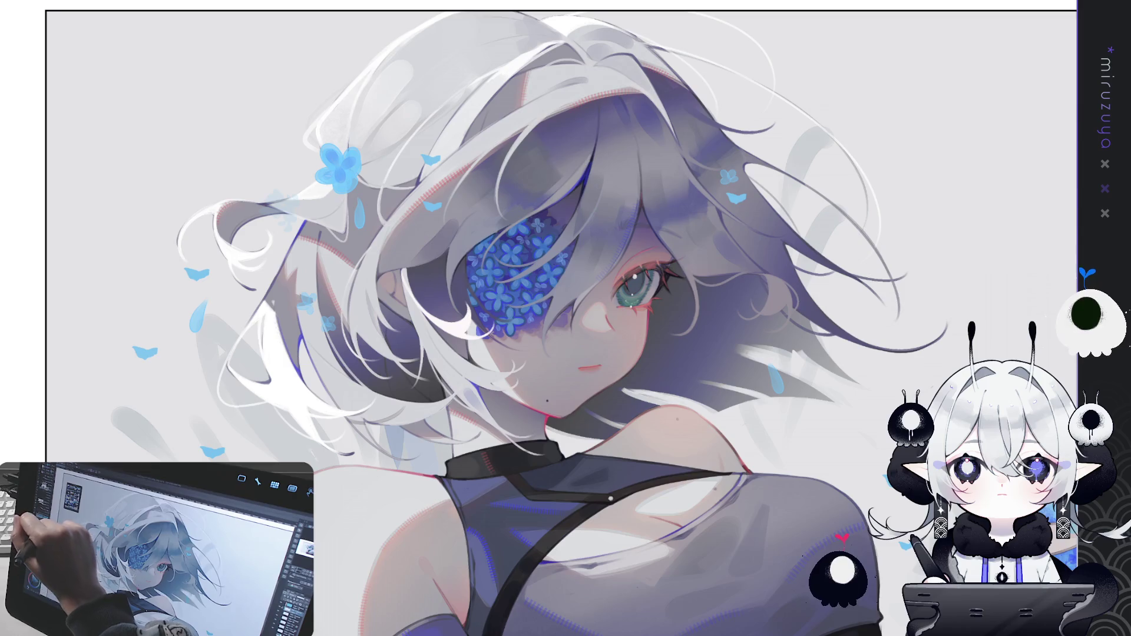
Step: Stamp more blue butterflies on the hair and face, plus a light-blue one on the eyepatch
{"action": "left_click", "coordinate": [414, 231]}
{"action": "left_click", "coordinate": [422, 245]}
{"action": "left_click", "coordinate": [504, 348]}
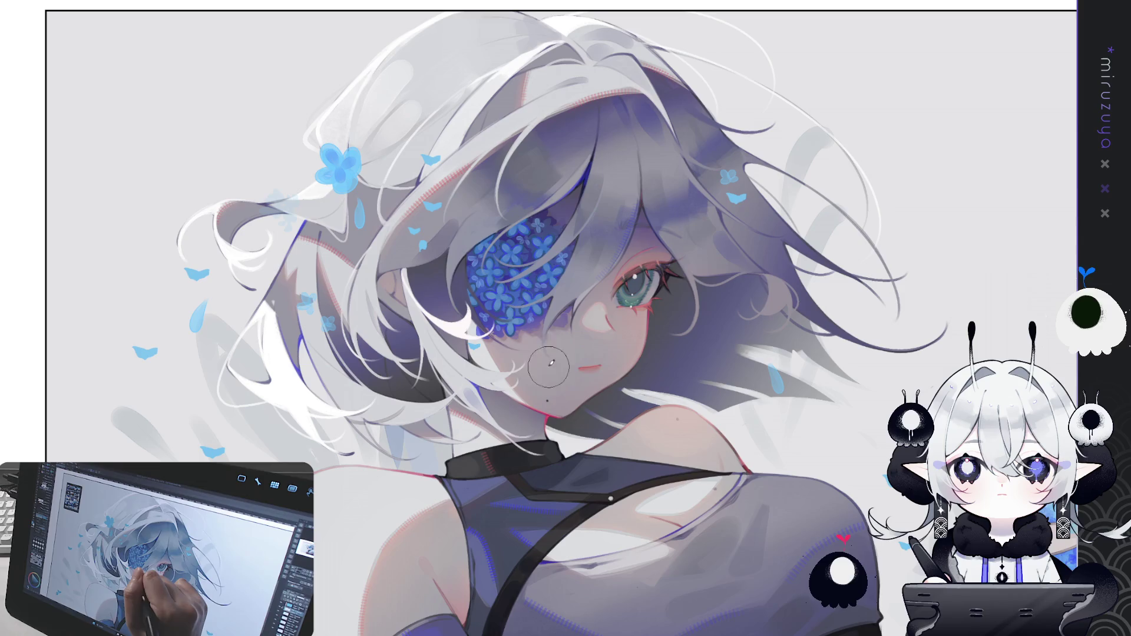
{"action": "left_click", "coordinate": [460, 296]}
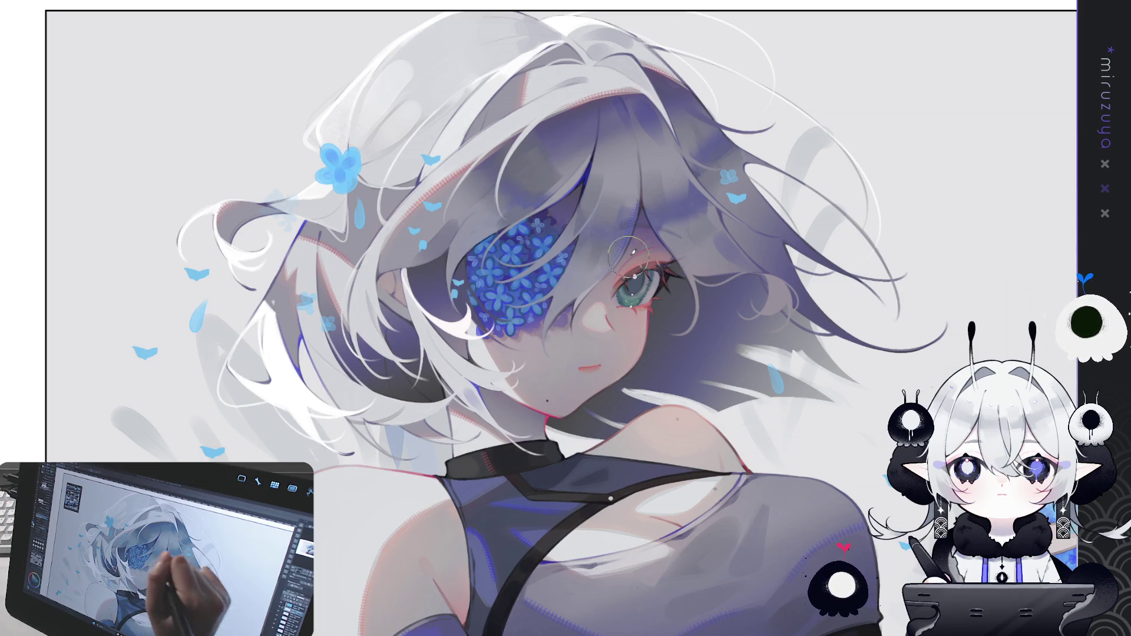
{"action": "left_click_drag", "start_coordinate": [661, 308], "coordinate": [528, 233]}
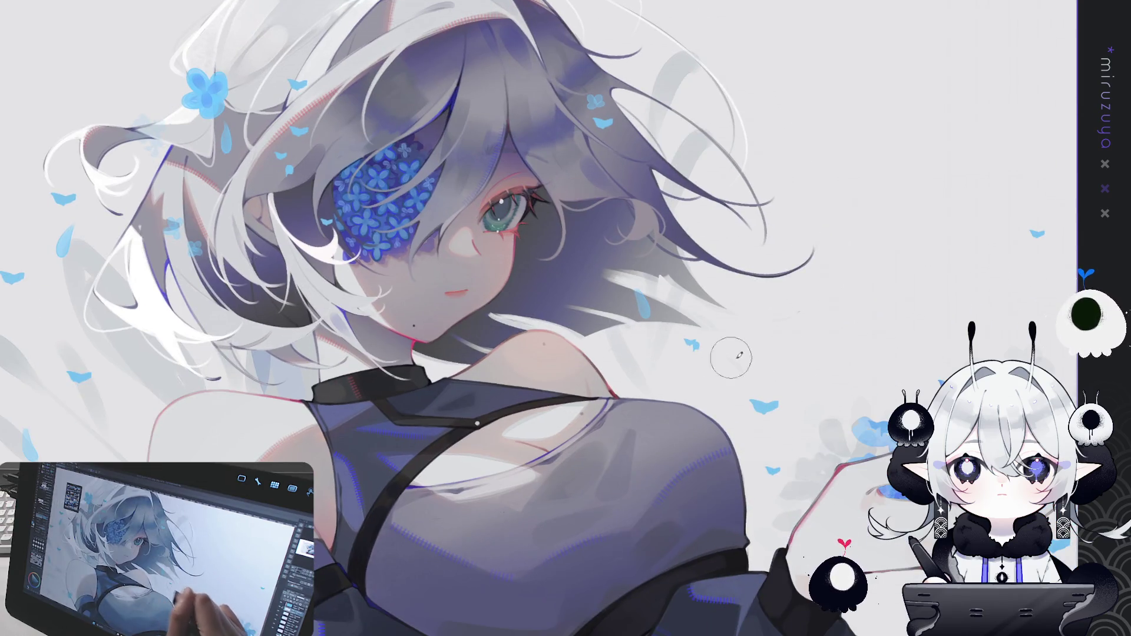
Step: Stamp four more blue butterflies on the upper hair and lower right, then fit the canvas to the window
{"action": "left_click_drag", "start_coordinate": [789, 416], "coordinate": [795, 471]}
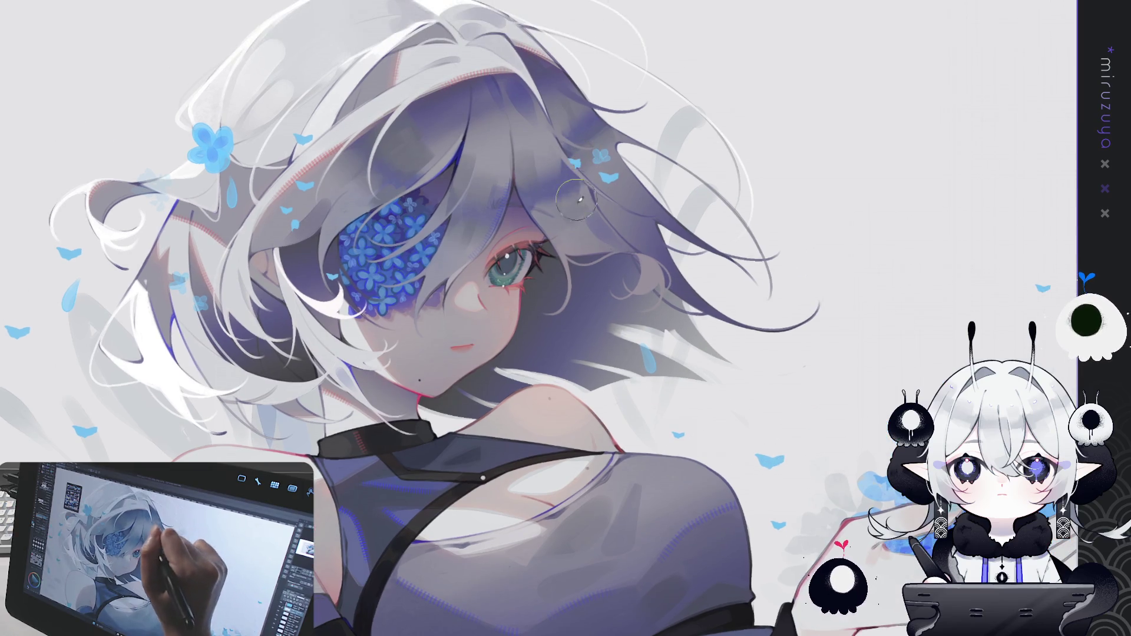
{"action": "left_click", "coordinate": [476, 126]}
{"action": "left_click", "coordinate": [674, 236]}
{"action": "left_click", "coordinate": [574, 194]}
{"action": "left_click", "coordinate": [892, 322]}
{"action": "left_click_drag", "start_coordinate": [796, 472], "coordinate": [866, 410]}
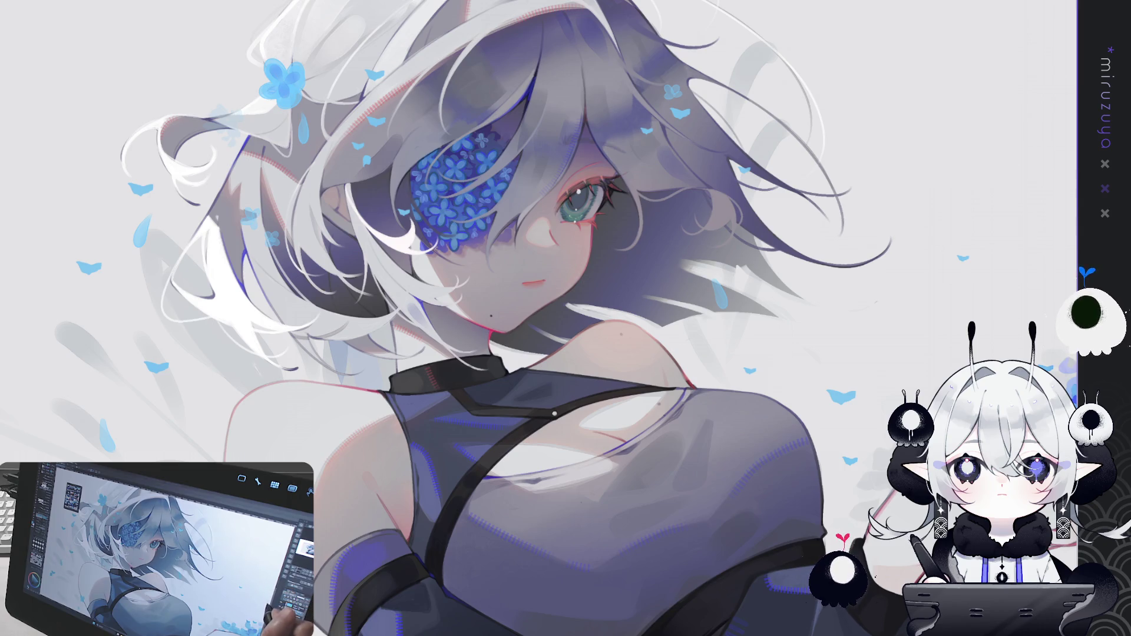
{"action": "key", "text": "ctrl+0"}
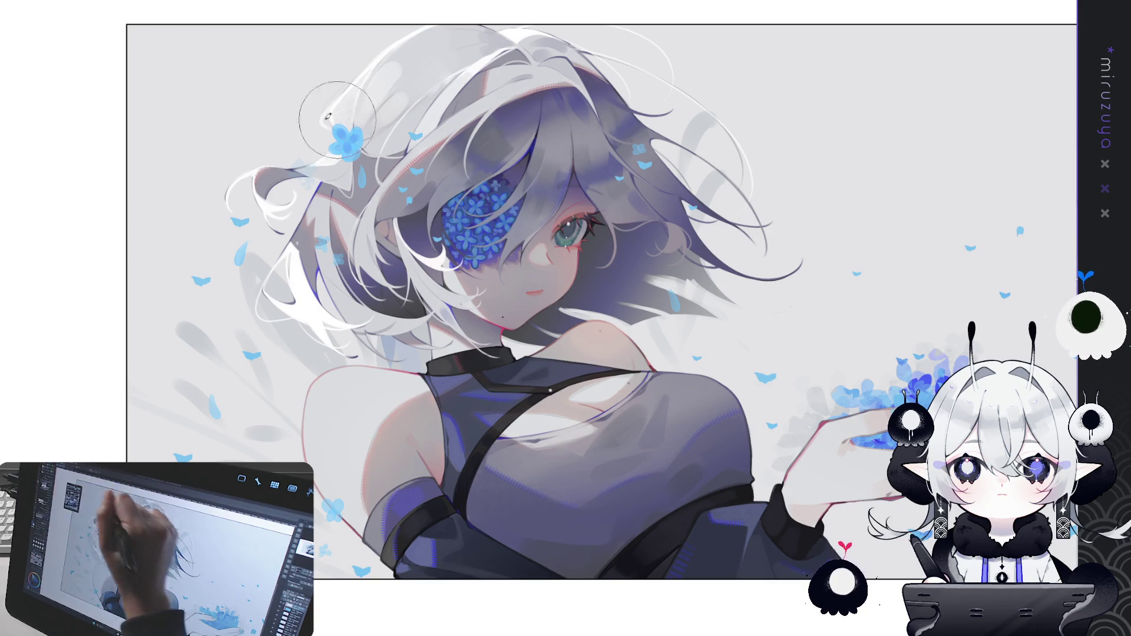
Step: Paint a few small blue petals right next to the flower eyepatch
{"action": "left_click_drag", "start_coordinate": [322, 171], "coordinate": [315, 218]}
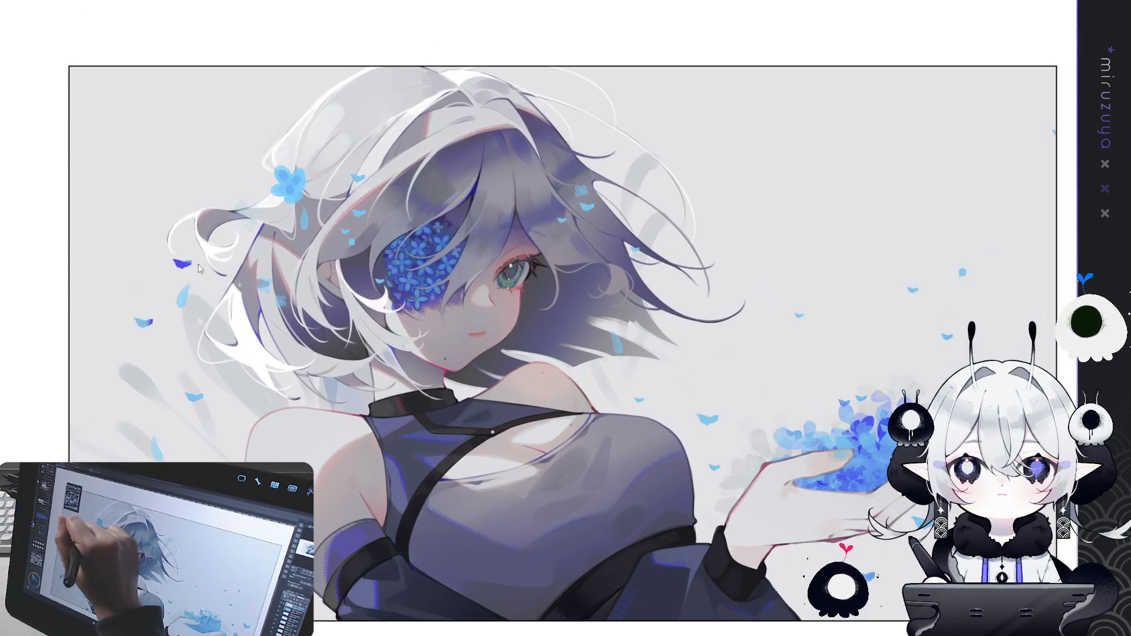
{"action": "left_click_drag", "start_coordinate": [346, 231], "coordinate": [353, 242]}
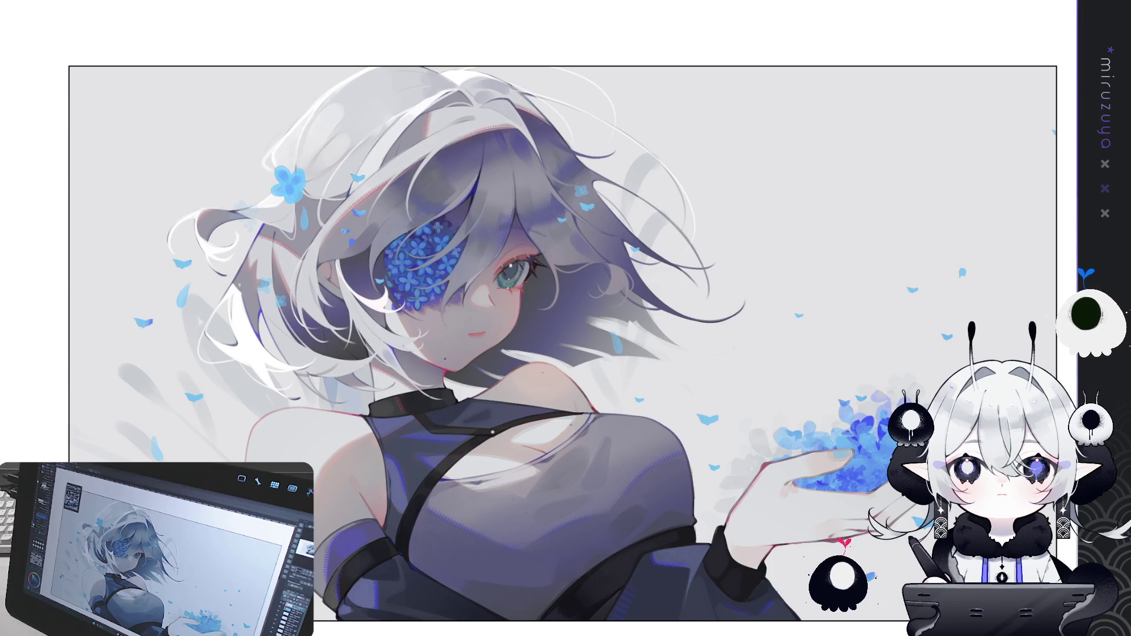
{"action": "scroll", "coordinate": [563, 329], "scroll_direction": "down", "scroll_amount": 2}
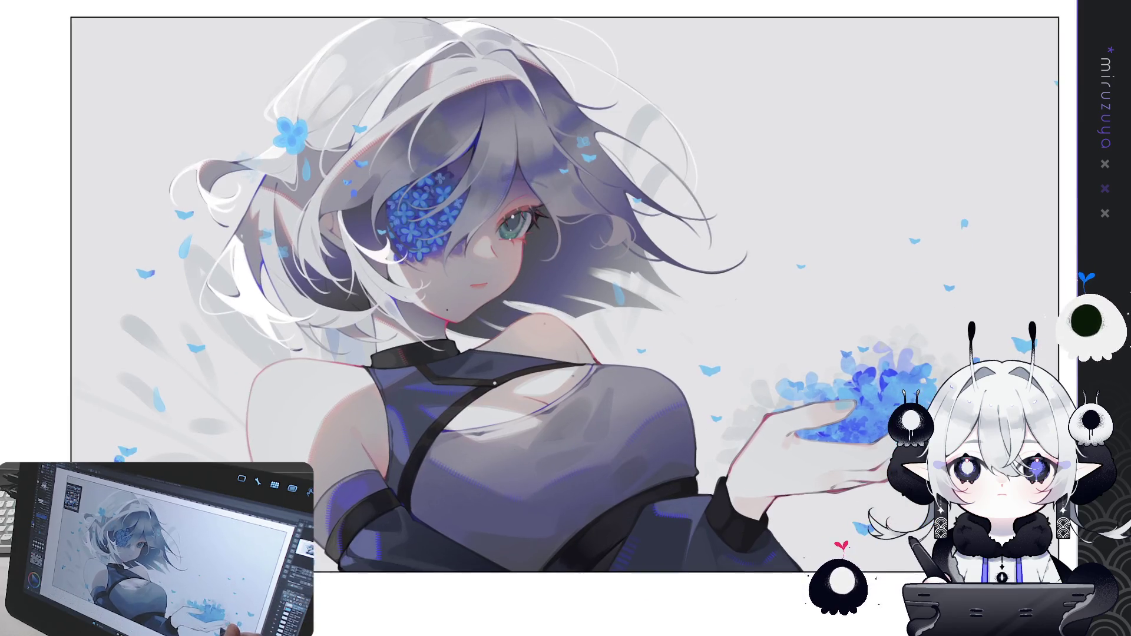
Step: Scroll the view left toward the face and the lower hair strands
{"action": "scroll", "coordinate": [571, 294], "scroll_direction": "left", "scroll_amount": 1}
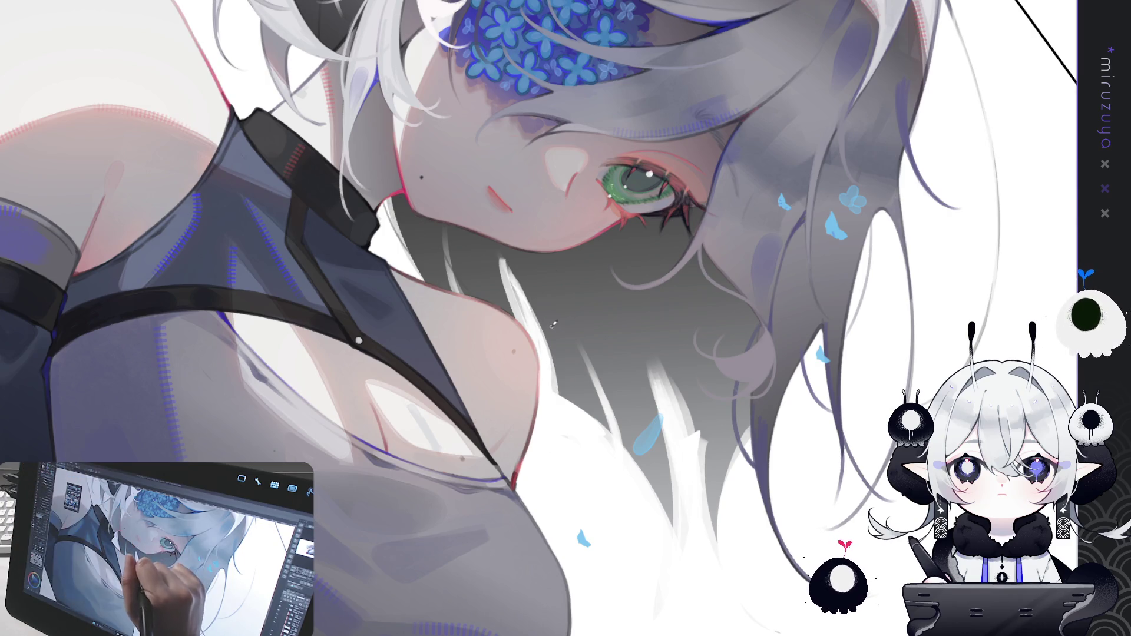
Step: Paint thin dark and faint grey strands into the lower hair tips below the eye
{"action": "left_click_drag", "start_coordinate": [542, 316], "coordinate": [539, 401]}
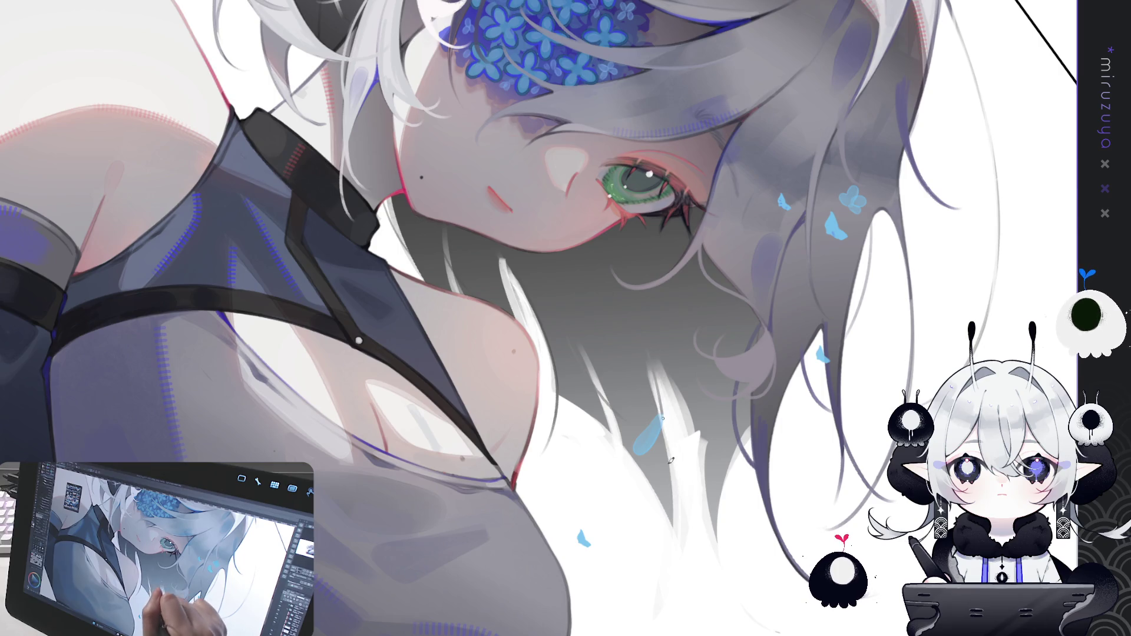
{"action": "left_click_drag", "start_coordinate": [671, 447], "coordinate": [476, 396]}
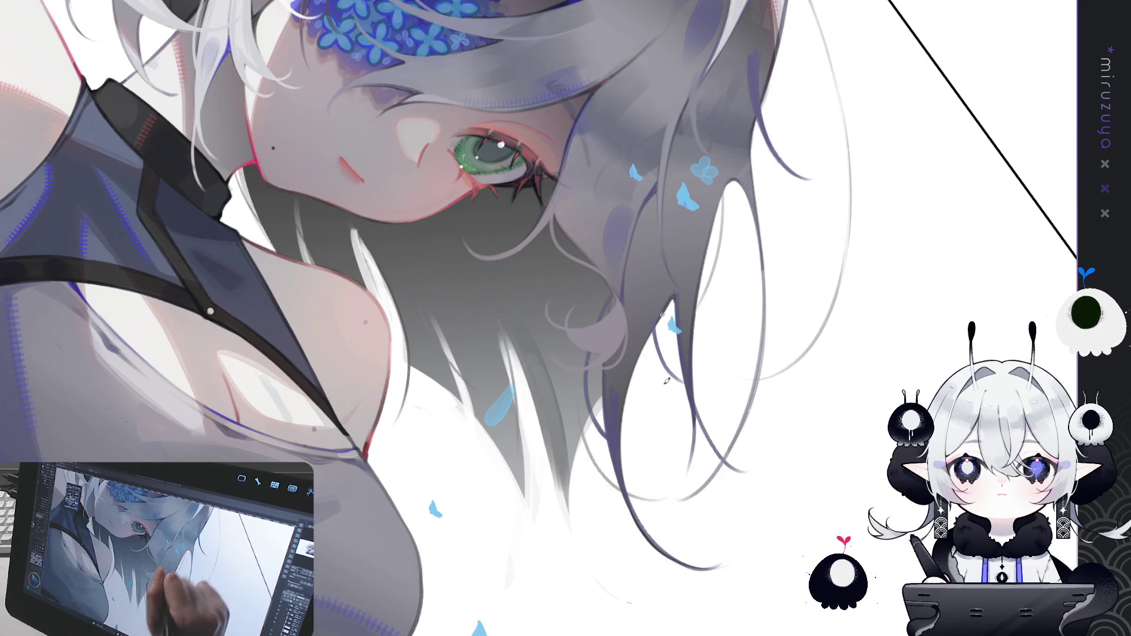
{"action": "left_click_drag", "start_coordinate": [730, 182], "coordinate": [712, 270]}
{"action": "left_click_drag", "start_coordinate": [677, 351], "coordinate": [636, 421]}
{"action": "left_click_drag", "start_coordinate": [701, 365], "coordinate": [636, 480]}
{"action": "left_click_drag", "start_coordinate": [645, 377], "coordinate": [675, 465]}
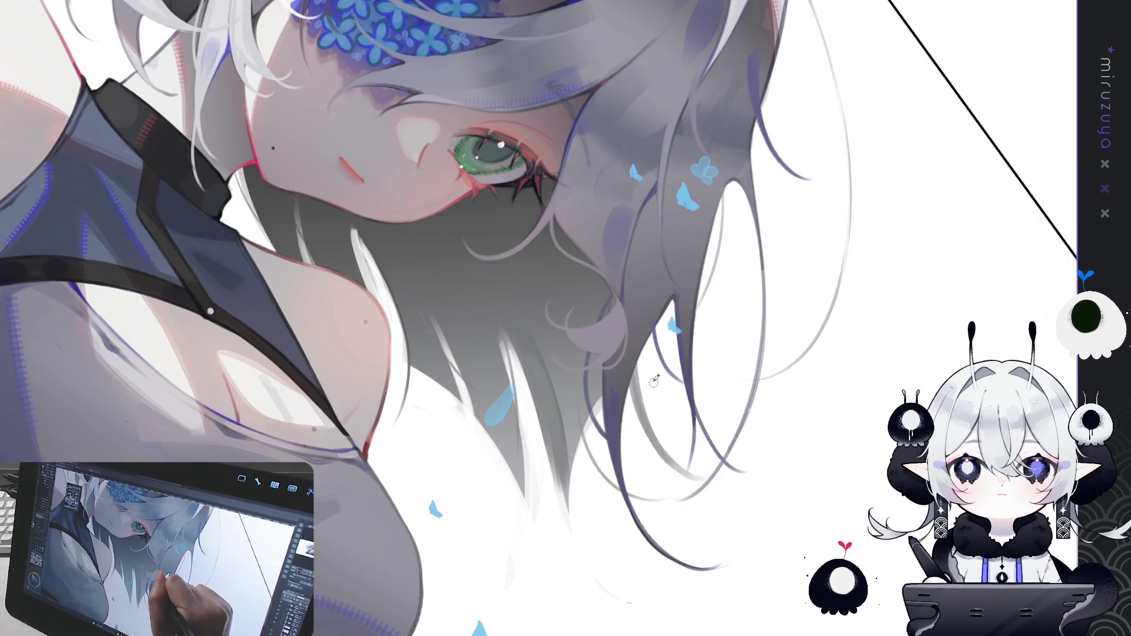
{"action": "left_click_drag", "start_coordinate": [646, 420], "coordinate": [633, 513]}
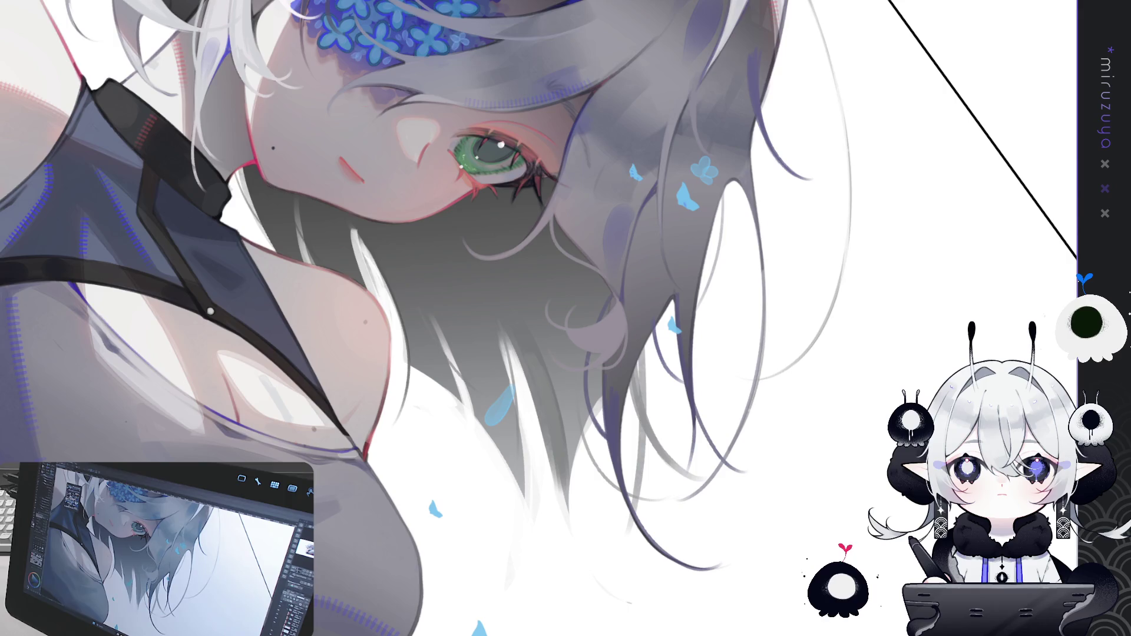
{"action": "mouse_move", "coordinate": [588, 376]}
{"action": "left_mouse_down"}
{"action": "mouse_move", "coordinate": [604, 399]}
{"action": "mouse_move", "coordinate": [401, 237]}
{"action": "left_mouse_up"}
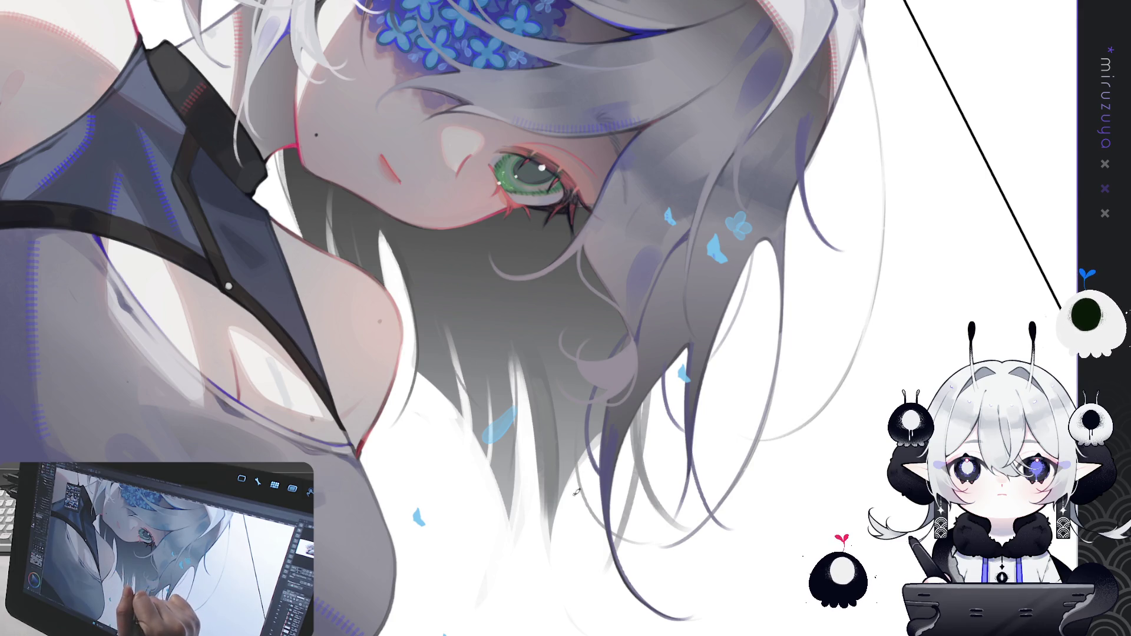
Step: Paint thin pale and dark strands at the hair tips, undoing the failed ones
{"action": "left_click_drag", "start_coordinate": [563, 445], "coordinate": [559, 502]}
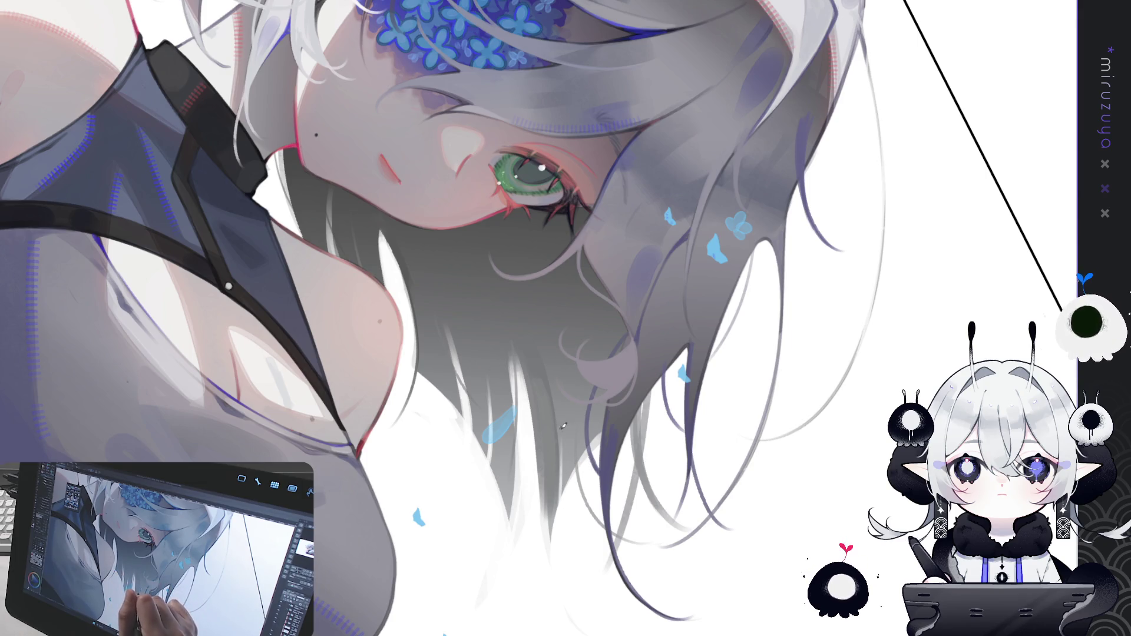
{"action": "left_click_drag", "start_coordinate": [561, 443], "coordinate": [560, 505]}
{"action": "left_click_drag", "start_coordinate": [560, 416], "coordinate": [560, 505]}
{"action": "key", "text": "ctrl+z"}
{"action": "left_click_drag", "start_coordinate": [560, 440], "coordinate": [562, 505]}
{"action": "left_click_drag", "start_coordinate": [563, 458], "coordinate": [560, 519]}
{"action": "key", "text": "ctrl+z"}
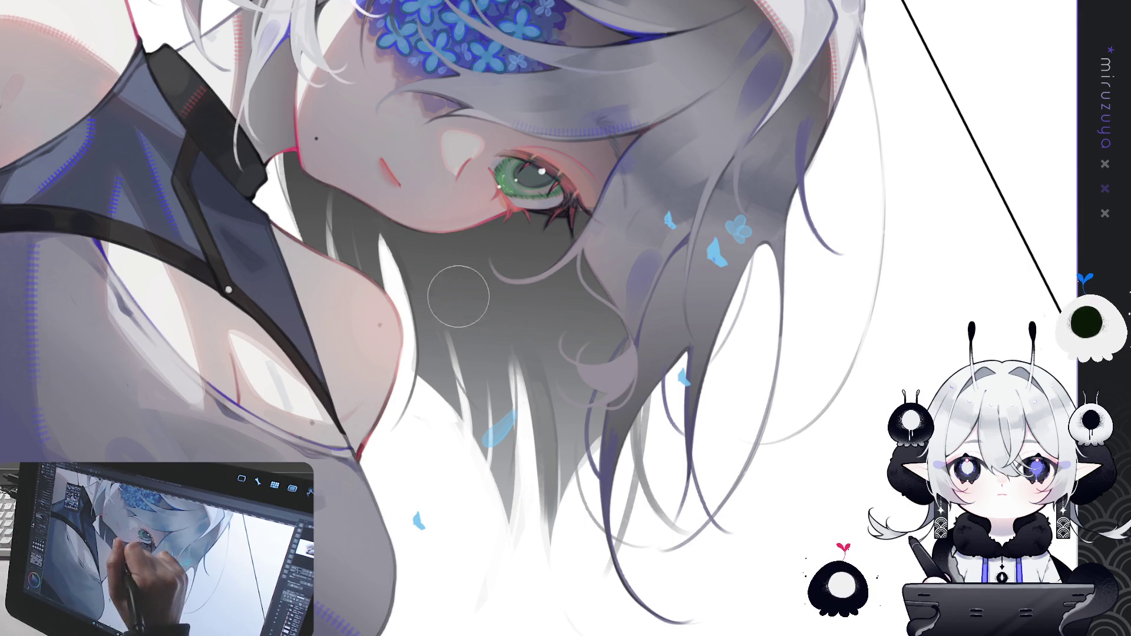
Step: Soften the hair shading right of the eye and add a thin darker hair-edge line
{"action": "key", "text": "]"}
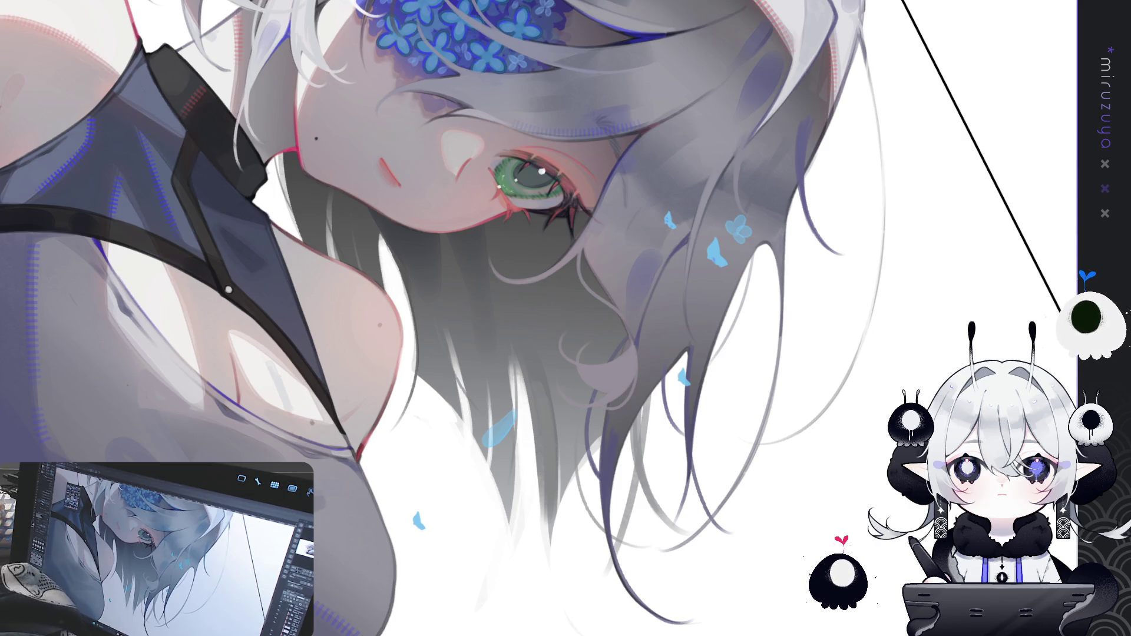
{"action": "mouse_move", "coordinate": [613, 189]}
{"action": "left_mouse_down"}
{"action": "mouse_move", "coordinate": [652, 209]}
{"action": "mouse_move", "coordinate": [595, 248]}
{"action": "mouse_move", "coordinate": [589, 265]}
{"action": "mouse_move", "coordinate": [612, 275]}
{"action": "left_mouse_up"}
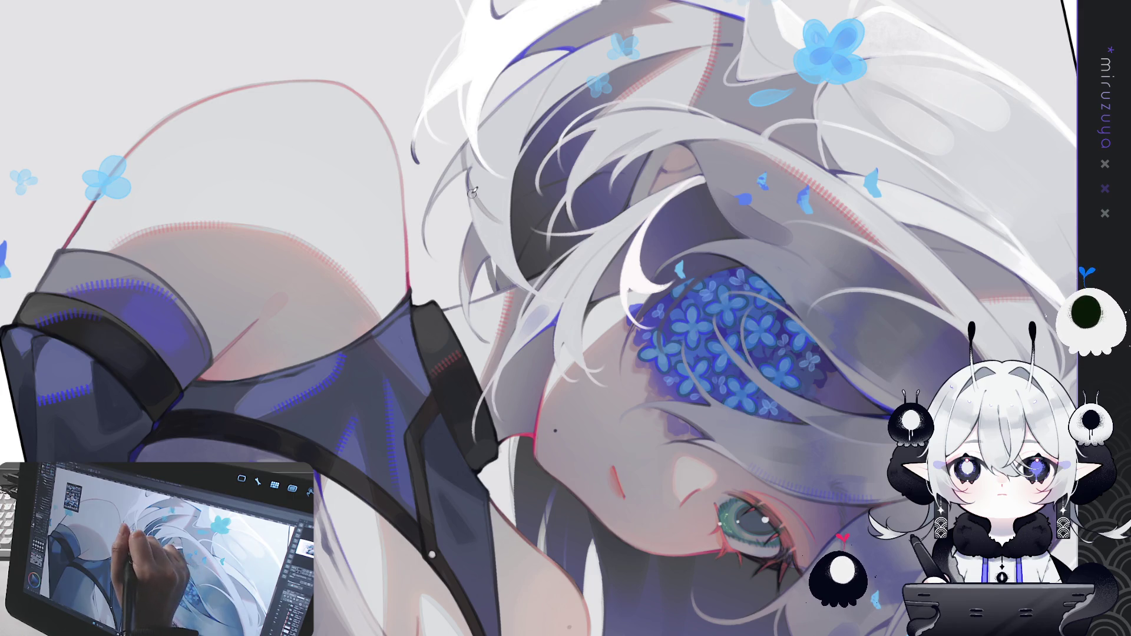
{"action": "left_click_drag", "start_coordinate": [473, 193], "coordinate": [451, 282]}
{"action": "key", "text": "ctrl+z"}
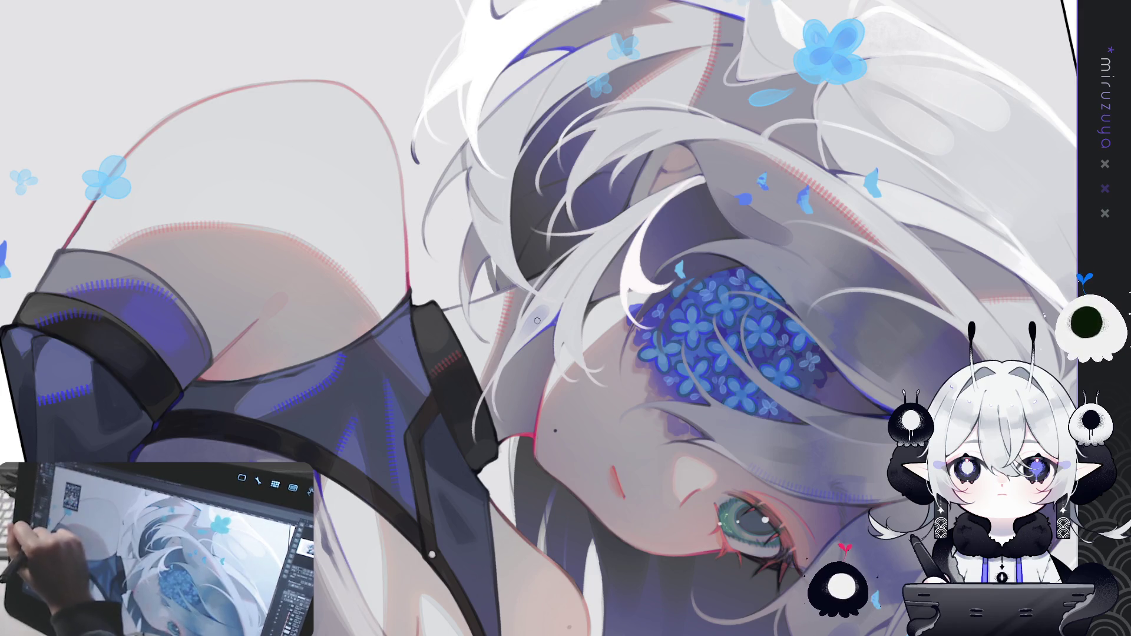
{"action": "left_click_drag", "start_coordinate": [471, 180], "coordinate": [425, 302]}
{"action": "key", "text": "ctrl+z"}
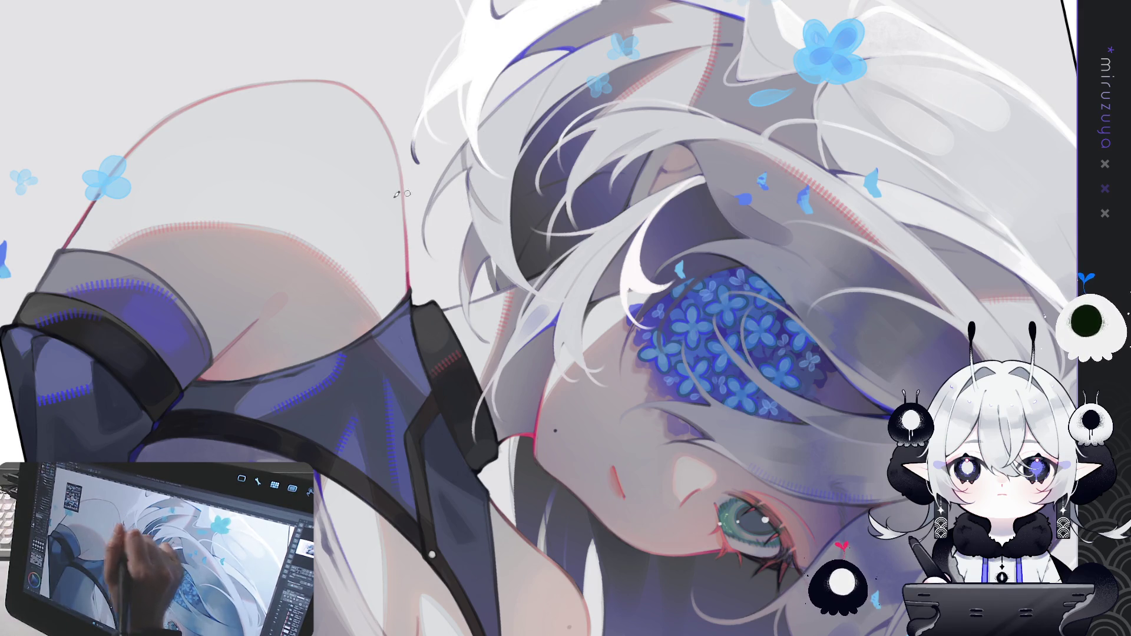
{"action": "mouse_move", "coordinate": [469, 196]}
{"action": "left_mouse_down"}
{"action": "mouse_move", "coordinate": [465, 246]}
{"action": "mouse_move", "coordinate": [425, 303]}
{"action": "left_mouse_up"}
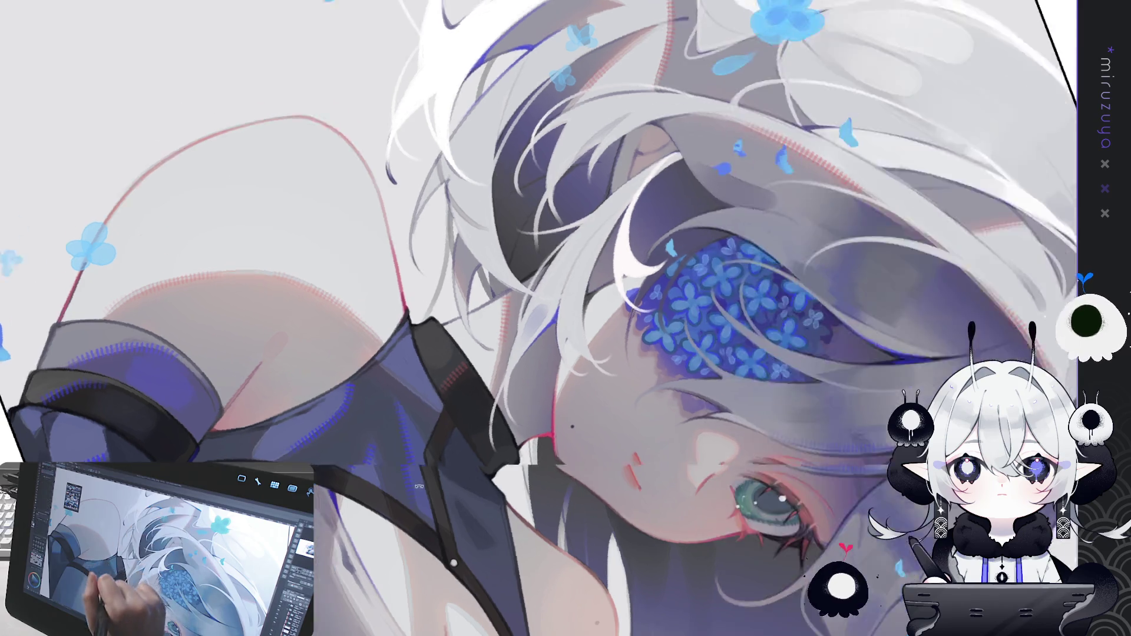
{"action": "mouse_move", "coordinate": [382, 365]}
{"action": "left_mouse_down"}
{"action": "mouse_move", "coordinate": [471, 472]}
{"action": "mouse_move", "coordinate": [542, 492]}
{"action": "mouse_move", "coordinate": [428, 524]}
{"action": "left_mouse_up"}
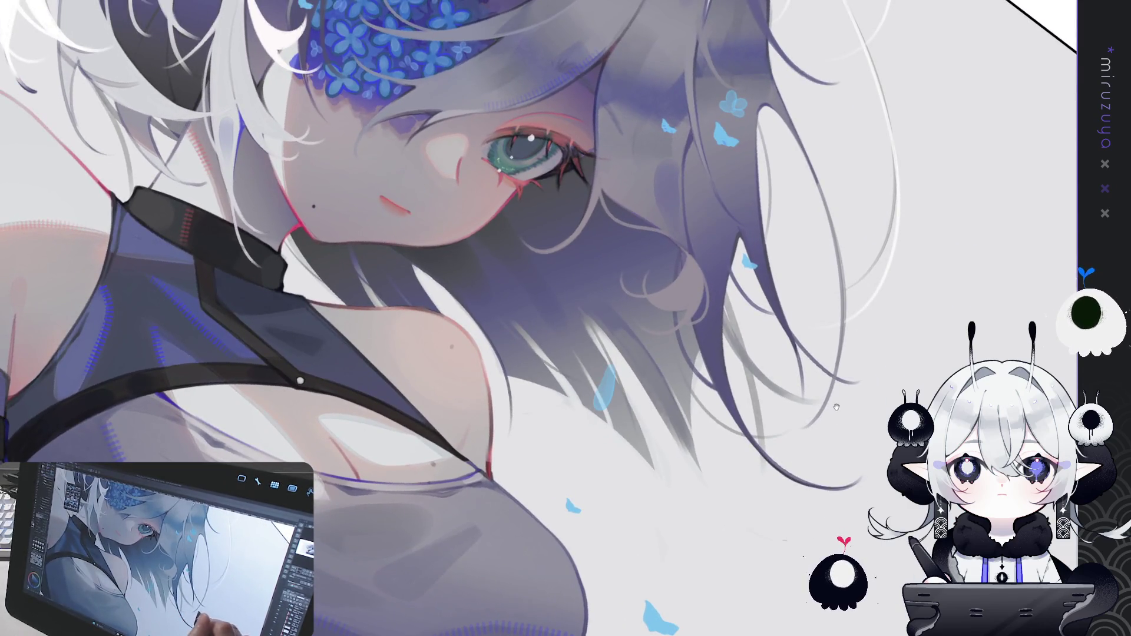
Step: Hatch texture into the hanging hair strands and darken the hatched shading under the chin
{"action": "left_click_drag", "start_coordinate": [836, 406], "coordinate": [763, 475]}
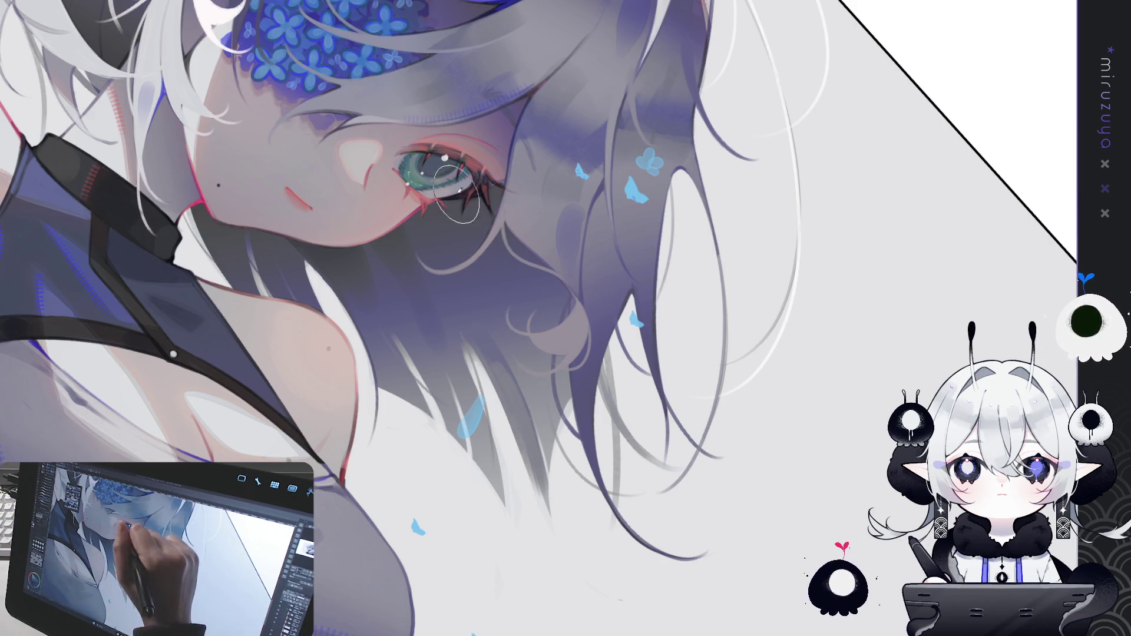
{"action": "left_click_drag", "start_coordinate": [515, 259], "coordinate": [531, 321]}
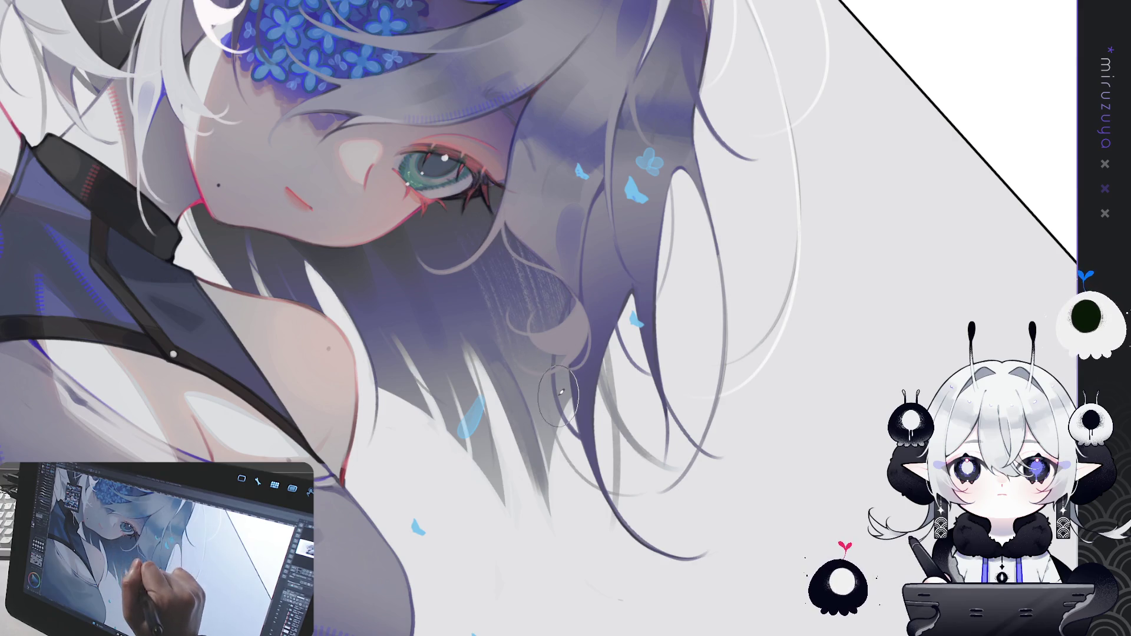
{"action": "left_click_drag", "start_coordinate": [247, 188], "coordinate": [241, 306]}
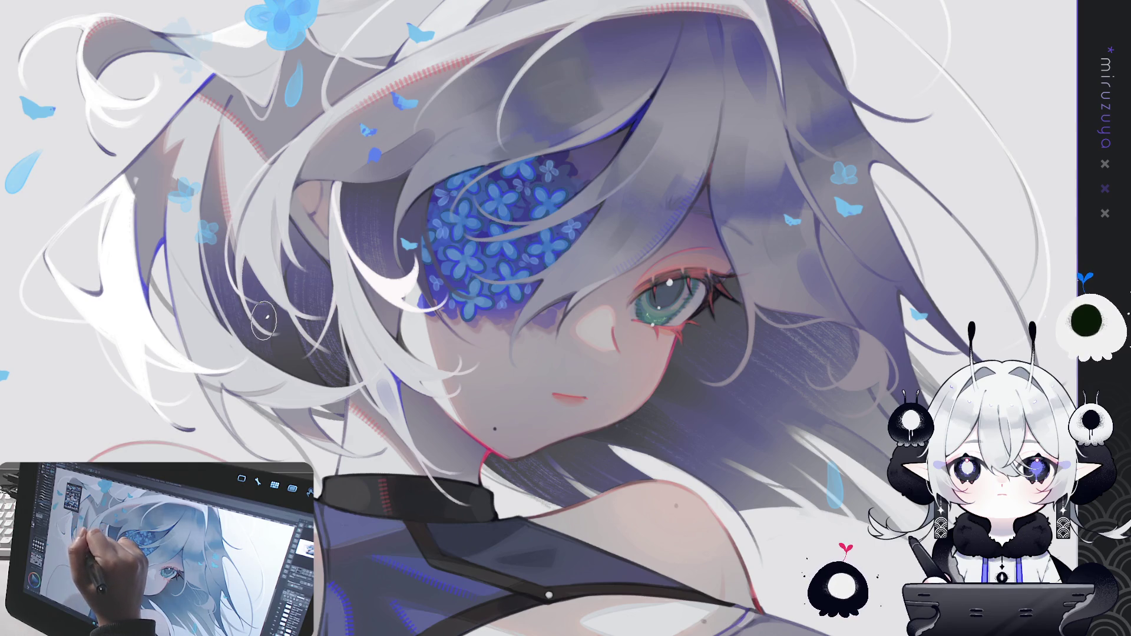
Step: Rotate the view onto the face and paint faint light strokes down the left hair
{"action": "mouse_move", "coordinate": [712, 514]}
{"action": "left_mouse_down"}
{"action": "mouse_move", "coordinate": [707, 587]}
{"action": "mouse_move", "coordinate": [762, 560]}
{"action": "mouse_move", "coordinate": [804, 562]}
{"action": "left_mouse_up"}
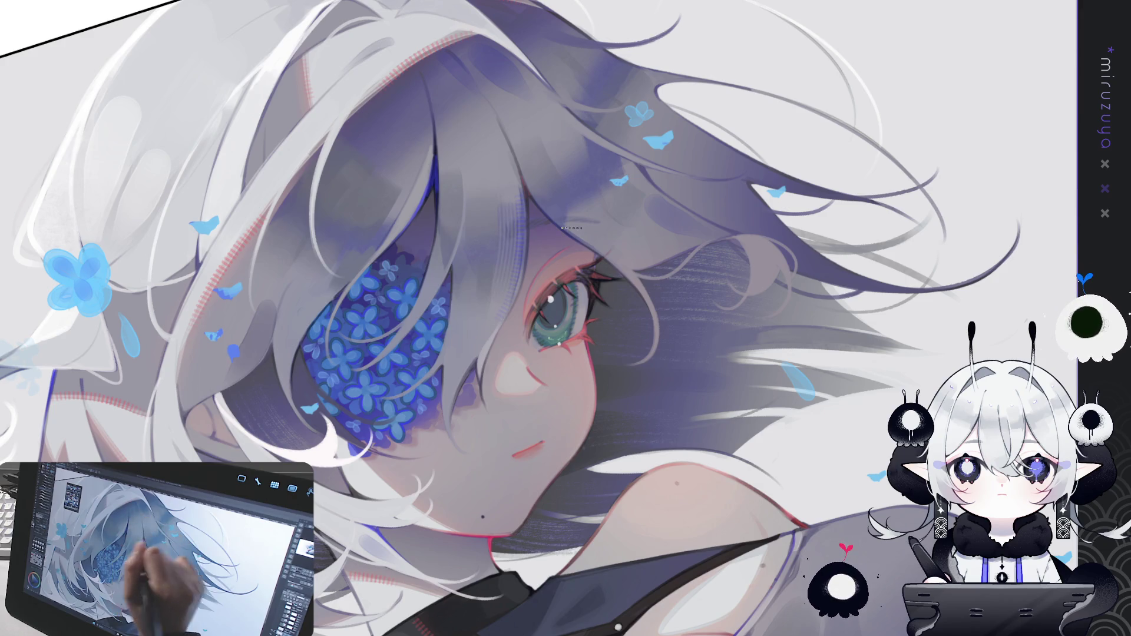
{"action": "left_click_drag", "start_coordinate": [554, 226], "coordinate": [642, 179]}
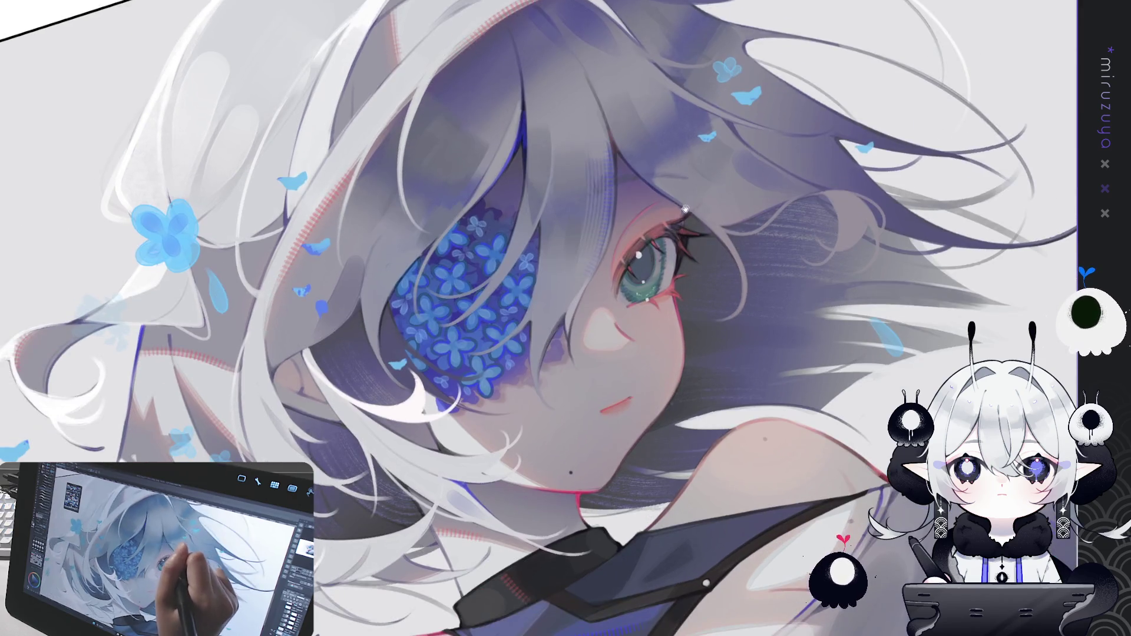
{"action": "left_click_drag", "start_coordinate": [678, 221], "coordinate": [394, 144]}
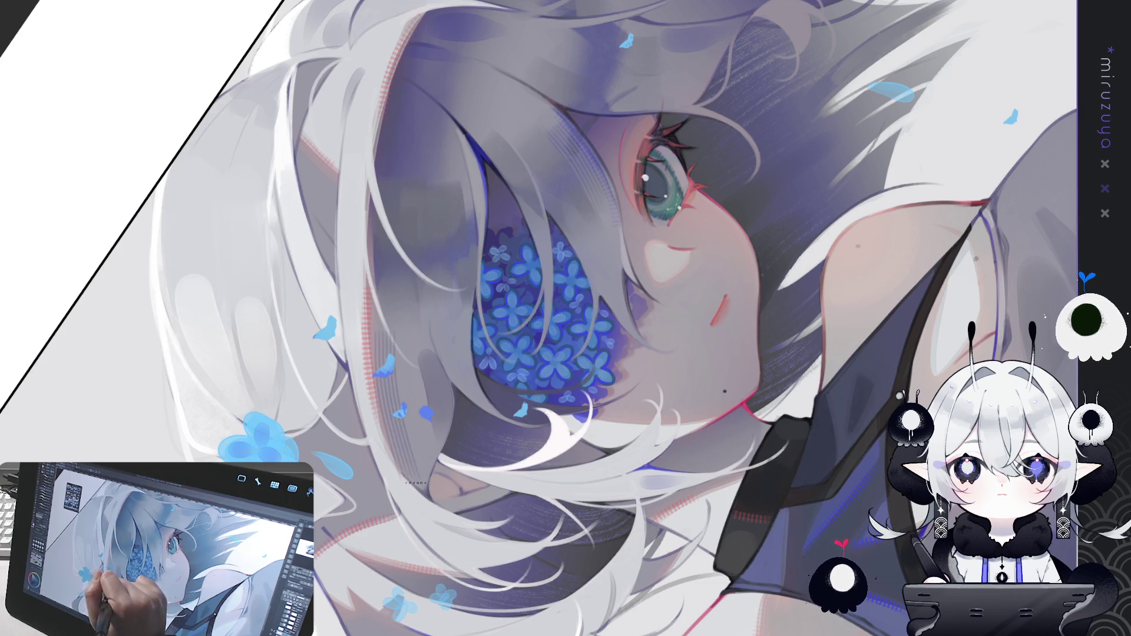
{"action": "left_click_drag", "start_coordinate": [501, 336], "coordinate": [648, 266]}
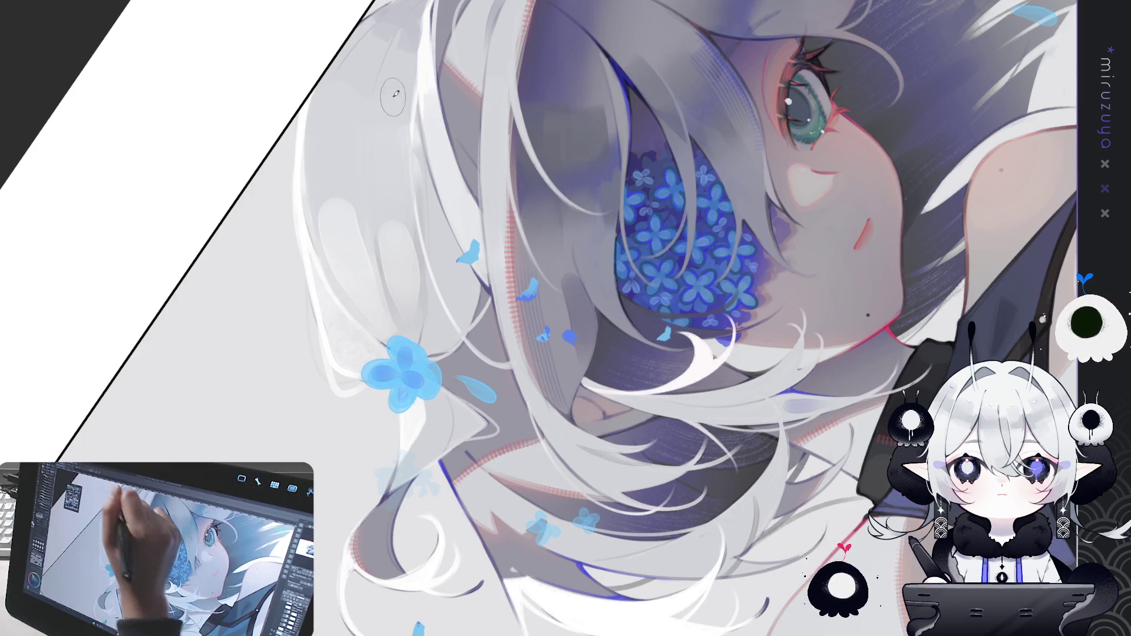
{"action": "left_click_drag", "start_coordinate": [396, 84], "coordinate": [406, 215]}
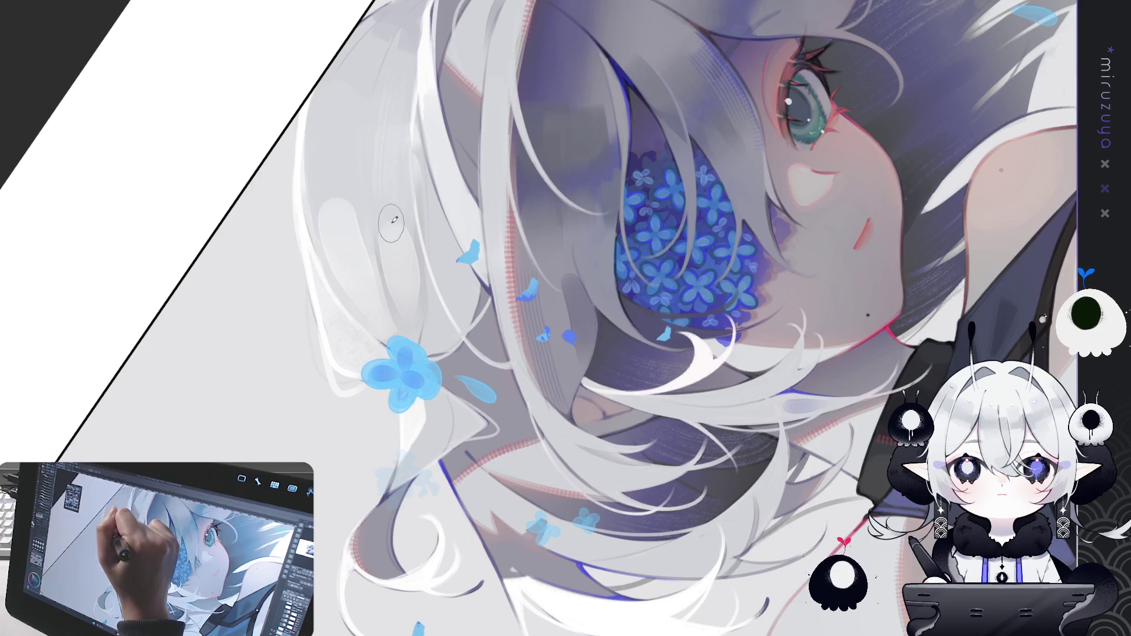
{"action": "key", "text": "asciicircum"}
{"action": "key", "text": "asciicircum"}
{"action": "key", "text": "asciicircum"}
{"action": "key", "text": "asciicircum"}
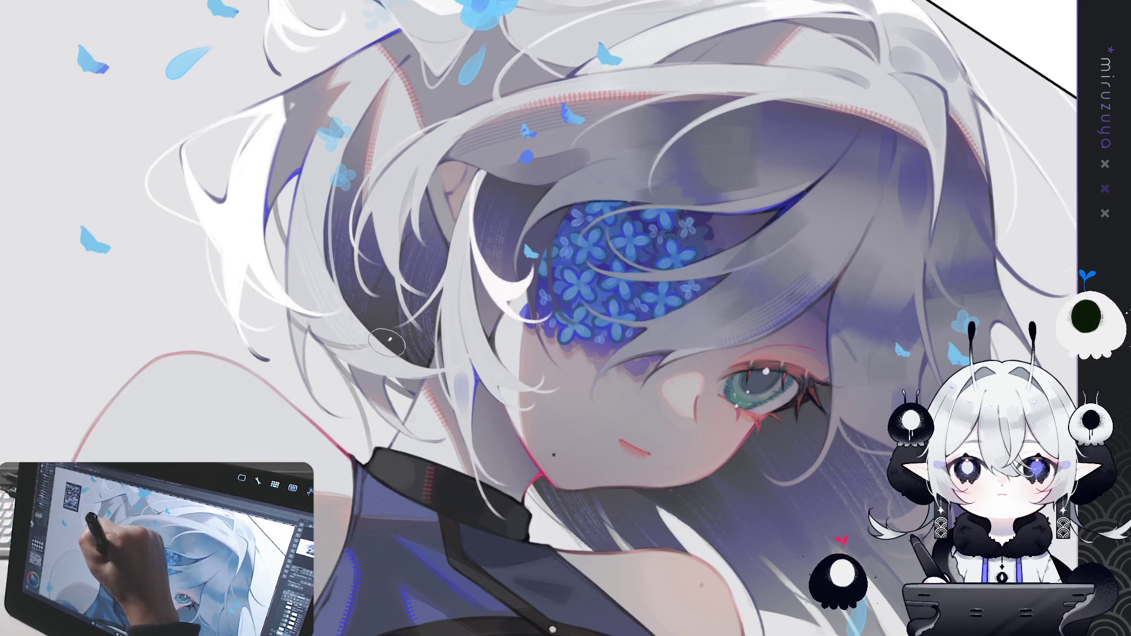
Step: Stroke a darker shadow along the right edge of the blue flower eyepatch
{"action": "left_click_drag", "start_coordinate": [434, 320], "coordinate": [309, 258]}
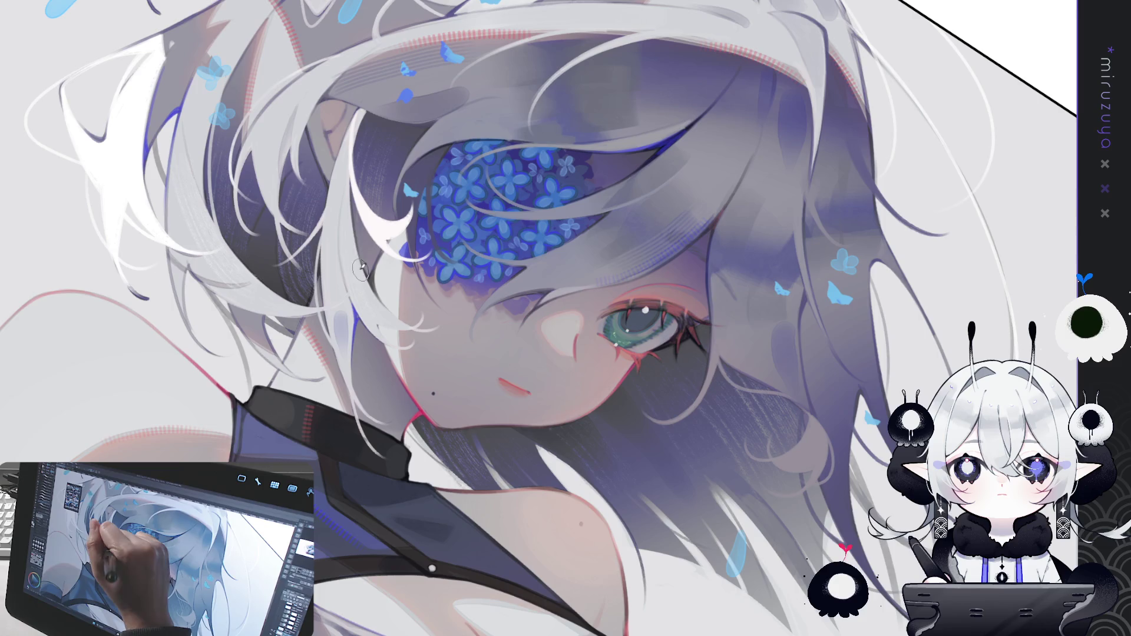
{"action": "mouse_move", "coordinate": [562, 428]}
{"action": "left_mouse_down"}
{"action": "mouse_move", "coordinate": [775, 440]}
{"action": "mouse_move", "coordinate": [835, 341]}
{"action": "left_mouse_up"}
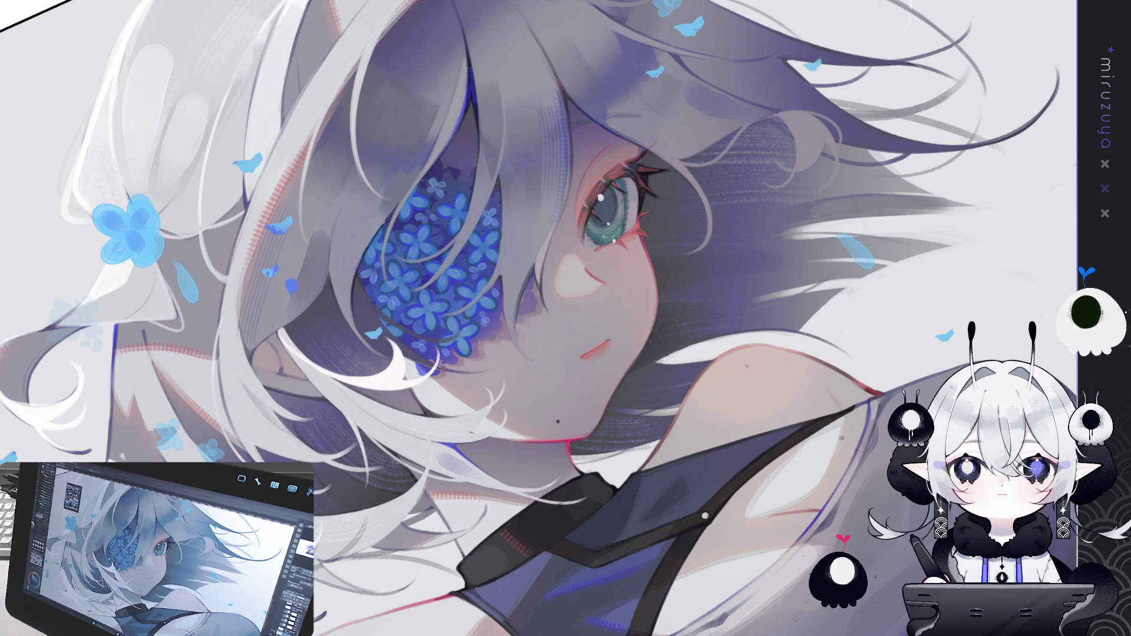
{"action": "left_click_drag", "start_coordinate": [515, 138], "coordinate": [529, 238]}
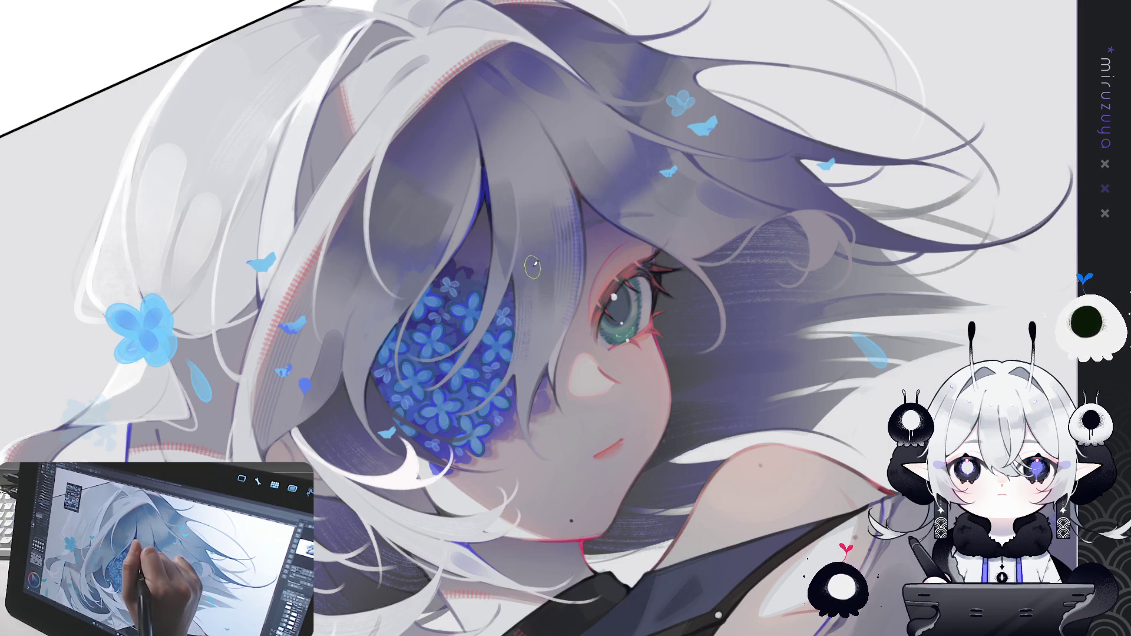
{"action": "left_click_drag", "start_coordinate": [530, 253], "coordinate": [528, 339]}
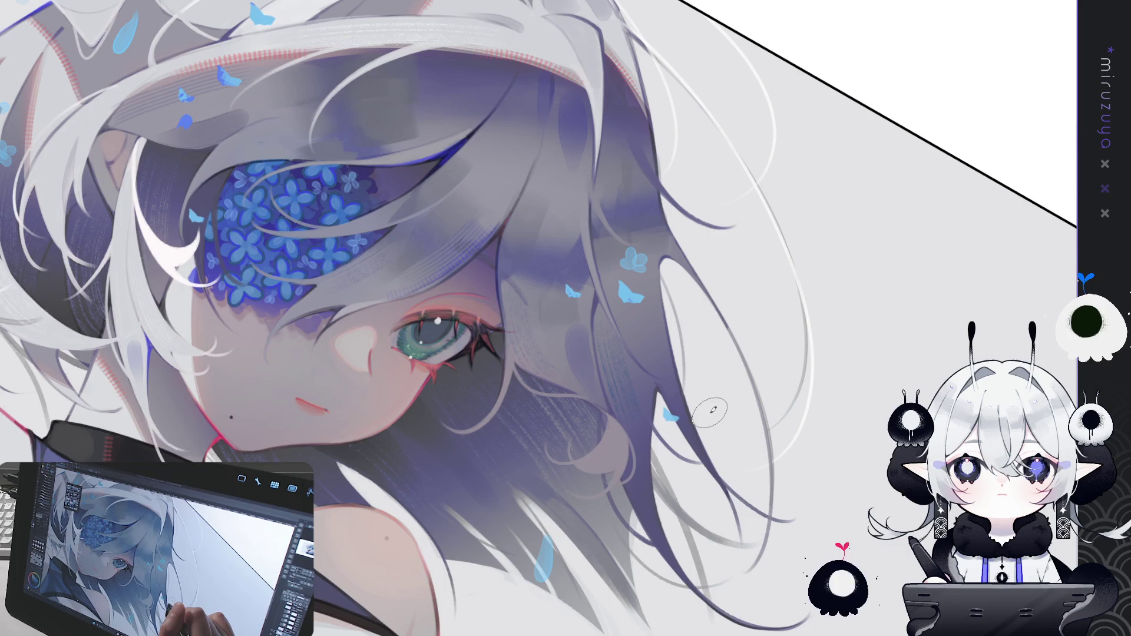
{"action": "mouse_move", "coordinate": [725, 412]}
{"action": "left_mouse_down"}
{"action": "mouse_move", "coordinate": [823, 355]}
{"action": "mouse_move", "coordinate": [833, 315]}
{"action": "mouse_move", "coordinate": [704, 451]}
{"action": "mouse_move", "coordinate": [729, 506]}
{"action": "mouse_move", "coordinate": [798, 429]}
{"action": "left_mouse_up"}
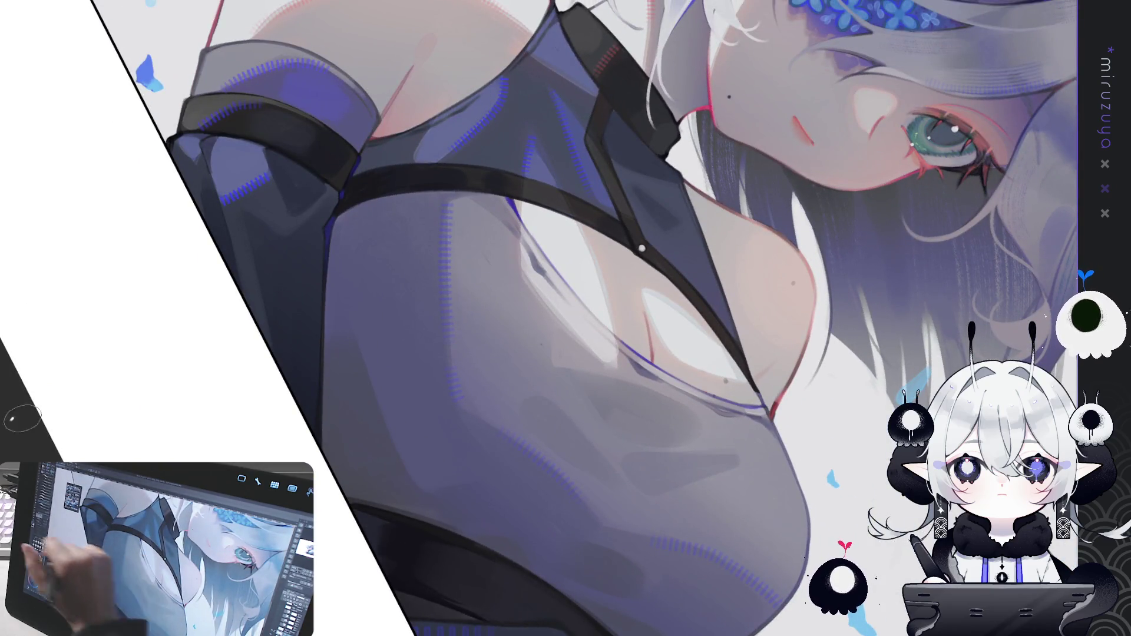
{"action": "key", "text": "]"}
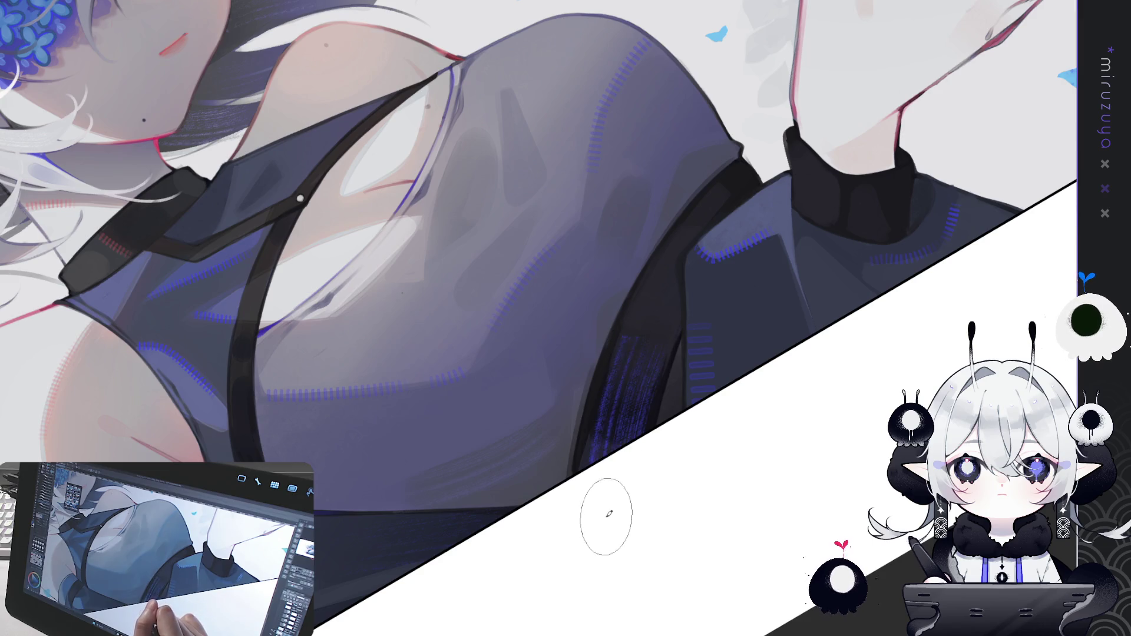
{"action": "left_click_drag", "start_coordinate": [662, 320], "coordinate": [618, 445]}
{"action": "key", "text": "ctrl+z"}
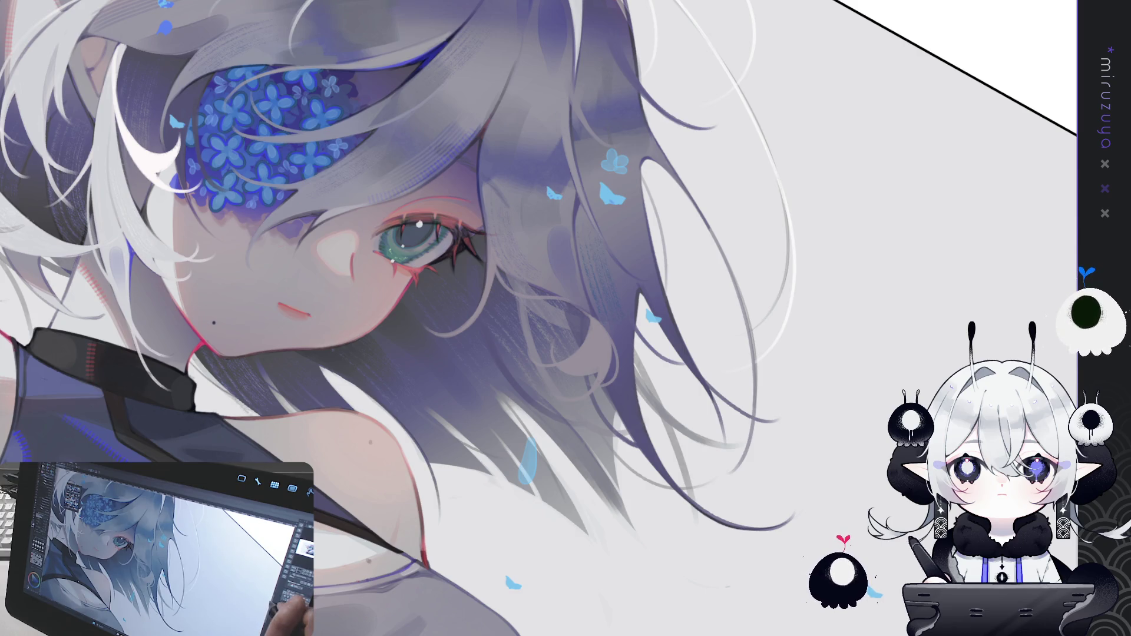
Step: Fit the entire illustration to the window with Ctrl+0
{"action": "key", "text": "ctrl+0"}
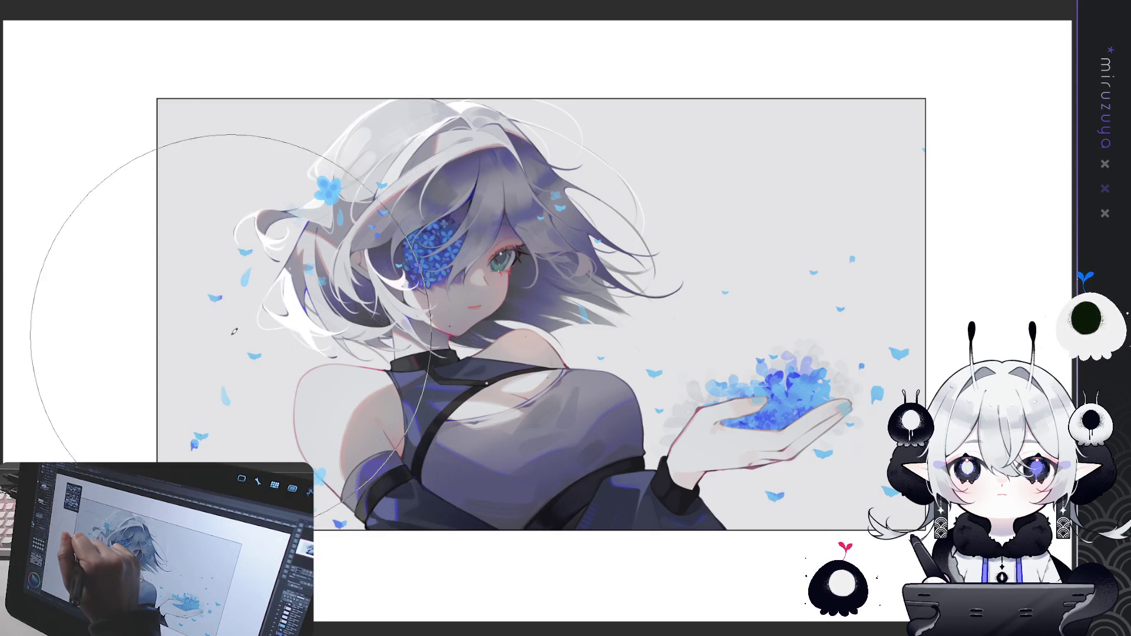
Step: Undo the trial blue grass stroke, tilt the canvas view clockwise, and sketch a faint stroke left of the figure
{"action": "left_click_drag", "start_coordinate": [183, 501], "coordinate": [283, 495]}
{"action": "key", "text": "ctrl+z"}
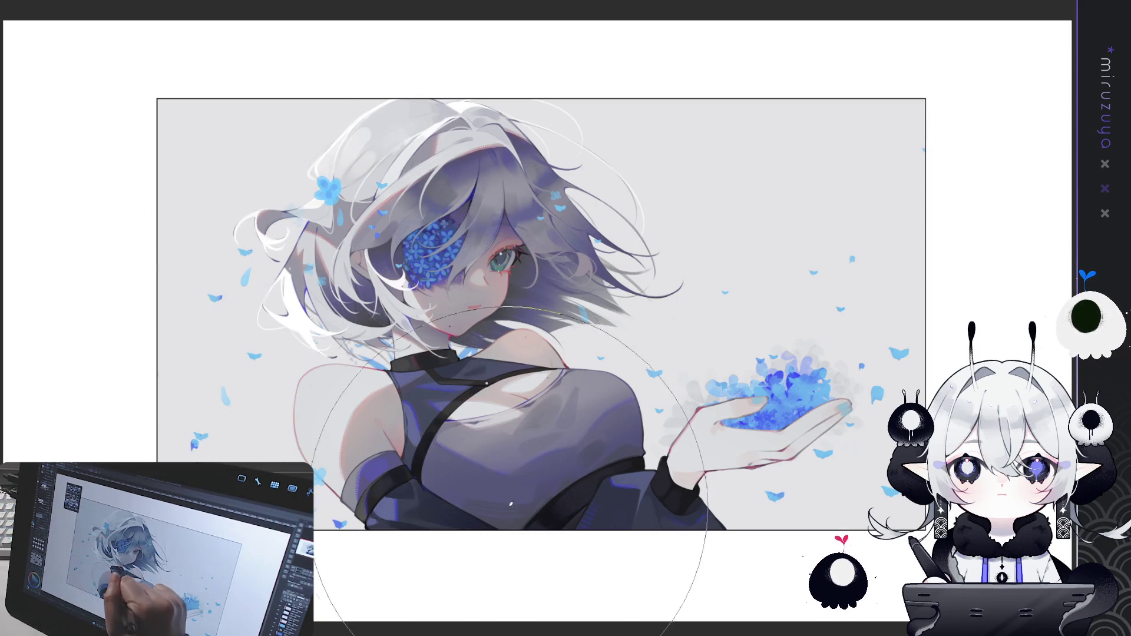
{"action": "mouse_move", "coordinate": [745, 169]}
{"action": "left_mouse_down"}
{"action": "mouse_move", "coordinate": [778, 231]}
{"action": "mouse_move", "coordinate": [885, 241]}
{"action": "left_mouse_up"}
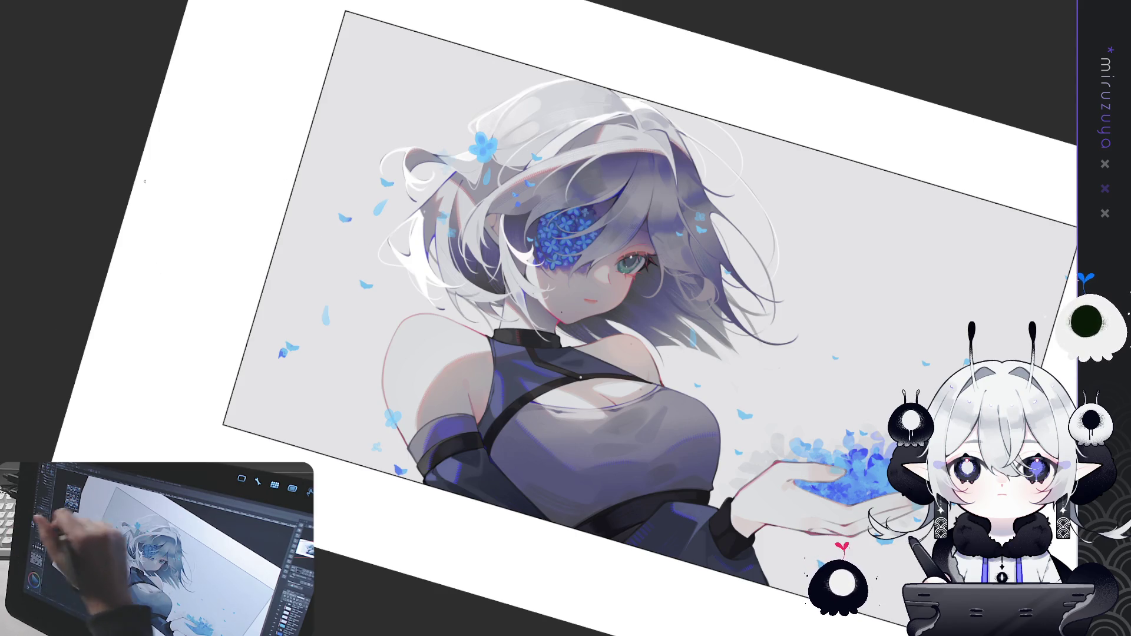
{"action": "left_click_drag", "start_coordinate": [315, 227], "coordinate": [386, 339]}
Step: Redraw the faint curved stem left of the figure, then zoom in and repaint the grey sprig stroke
{"action": "left_click_drag", "start_coordinate": [341, 250], "coordinate": [389, 340]}
{"action": "left_click_drag", "start_coordinate": [309, 207], "coordinate": [392, 337]}
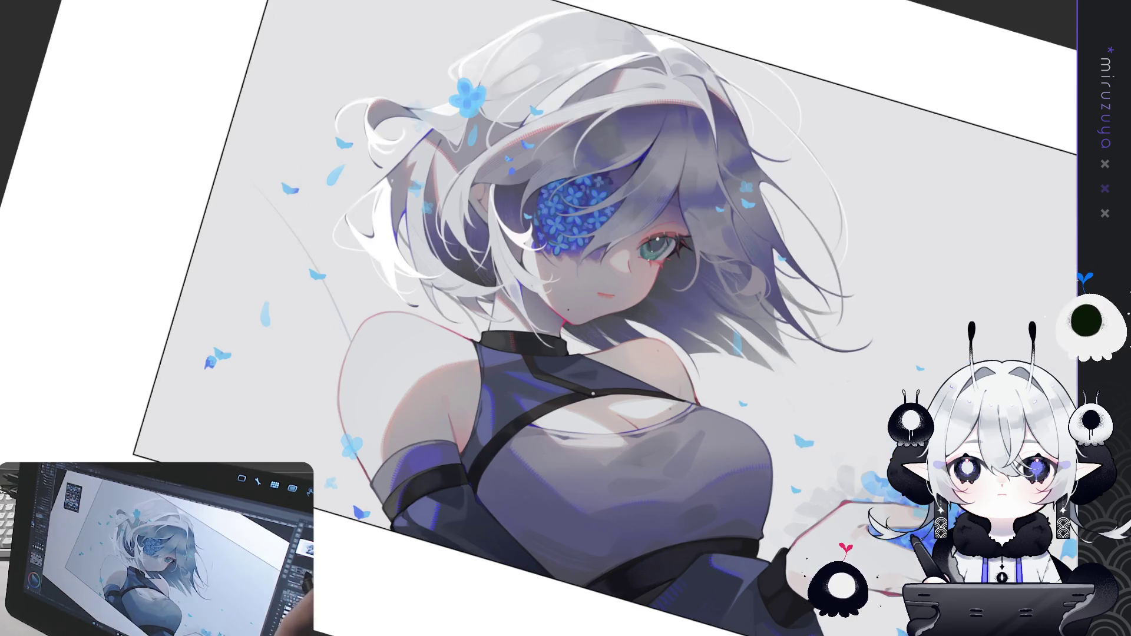
{"action": "key", "text": "ctrl+plus"}
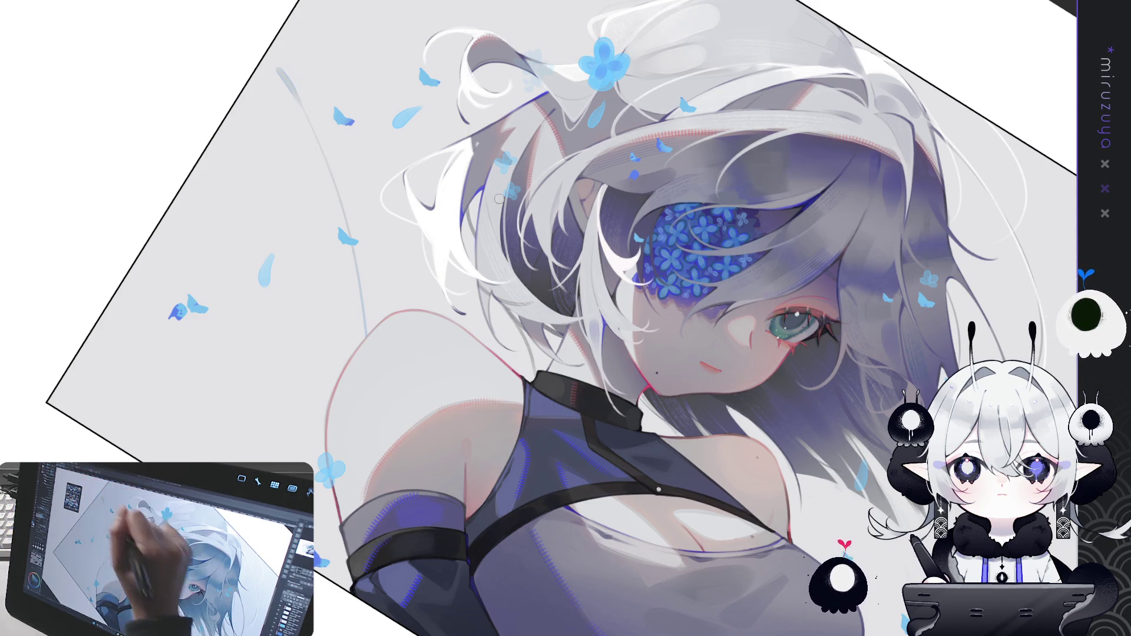
{"action": "left_click_drag", "start_coordinate": [284, 79], "coordinate": [302, 117]}
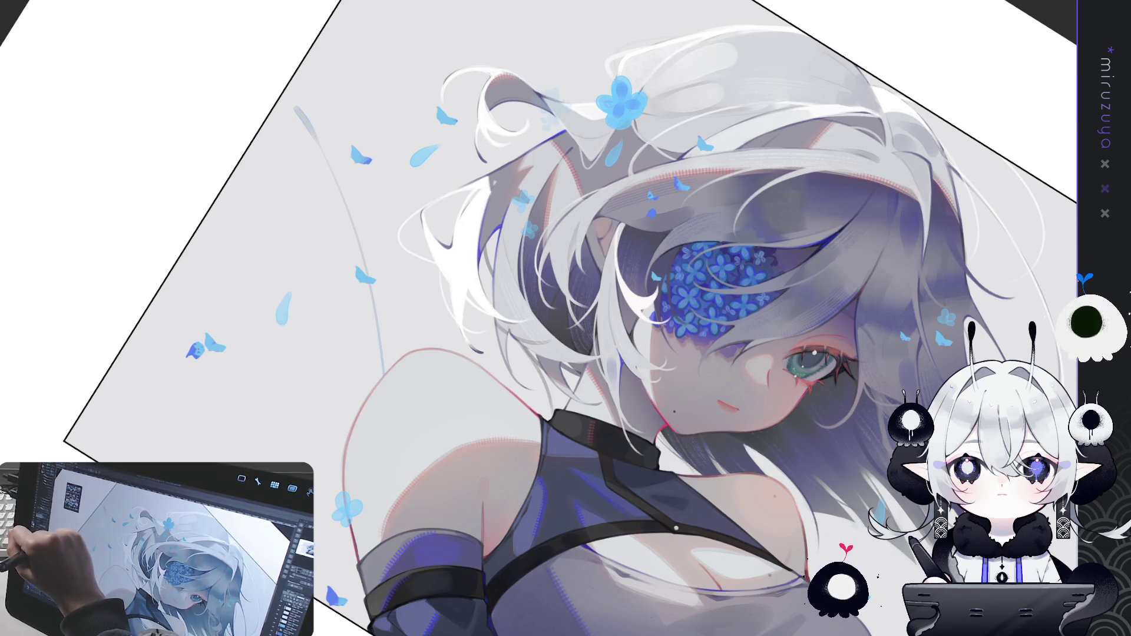
{"action": "key", "text": "ctrl+z"}
{"action": "mouse_move", "coordinate": [327, 177]}
{"action": "left_mouse_down"}
{"action": "mouse_move", "coordinate": [292, 152]}
{"action": "mouse_move", "coordinate": [331, 149]}
{"action": "mouse_move", "coordinate": [294, 177]}
{"action": "left_mouse_up"}
{"action": "key", "text": "ctrl+z"}
{"action": "key", "text": "ctrl+z"}
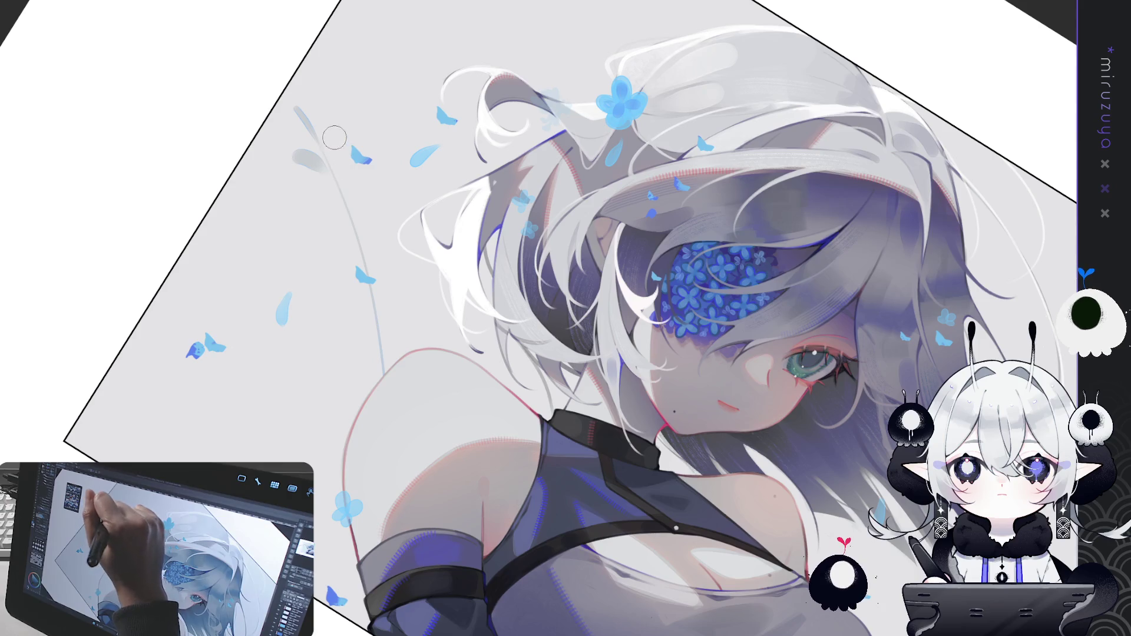
Step: Paint grey tapered leaves down both sides of the sprig stem, from its top to lower down
{"action": "mouse_move", "coordinate": [347, 147]}
{"action": "left_mouse_down"}
{"action": "mouse_move", "coordinate": [360, 211]}
{"action": "mouse_move", "coordinate": [315, 214]}
{"action": "left_mouse_up"}
{"action": "left_click_drag", "start_coordinate": [372, 268], "coordinate": [389, 232]}
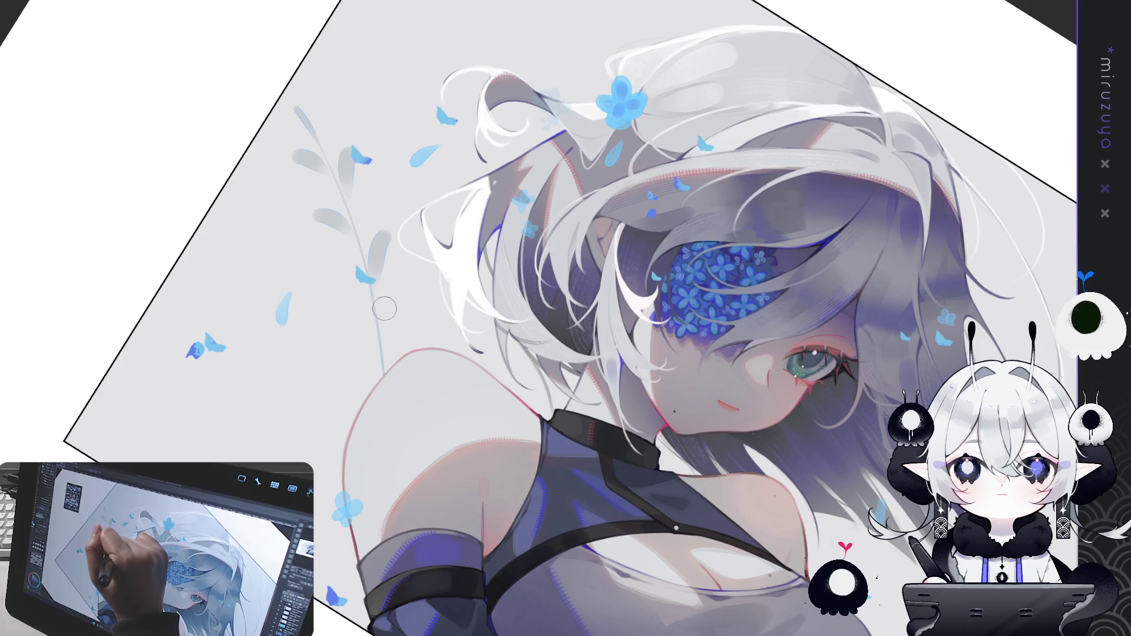
{"action": "mouse_move", "coordinate": [362, 289]}
{"action": "left_mouse_down"}
{"action": "mouse_move", "coordinate": [336, 259]}
{"action": "mouse_move", "coordinate": [362, 292]}
{"action": "left_mouse_up"}
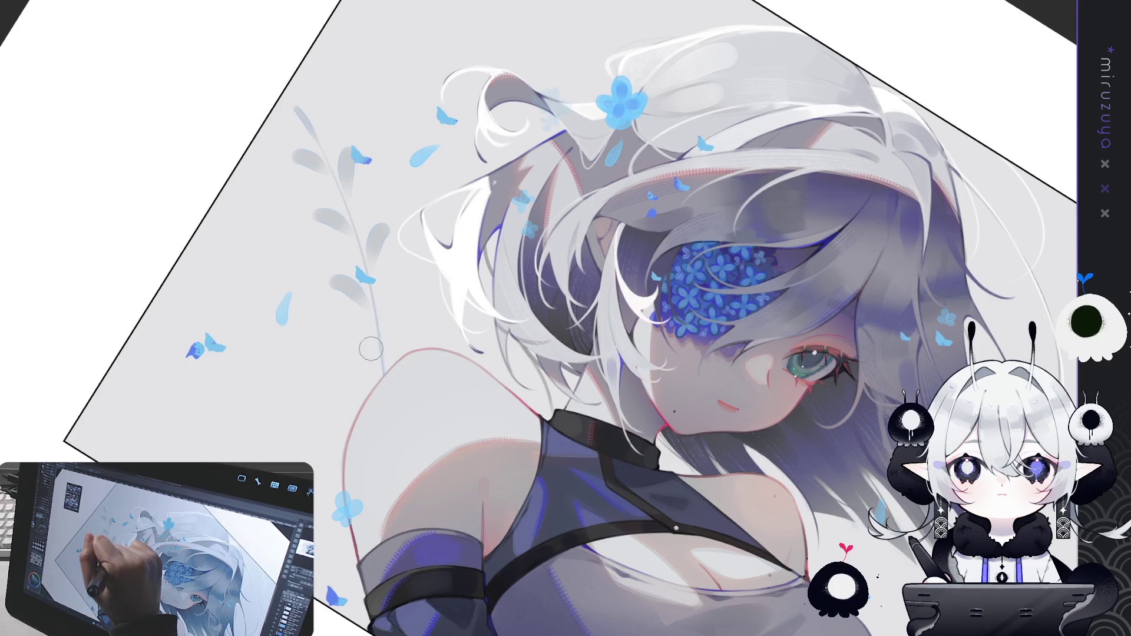
{"action": "left_click_drag", "start_coordinate": [405, 288], "coordinate": [379, 383]}
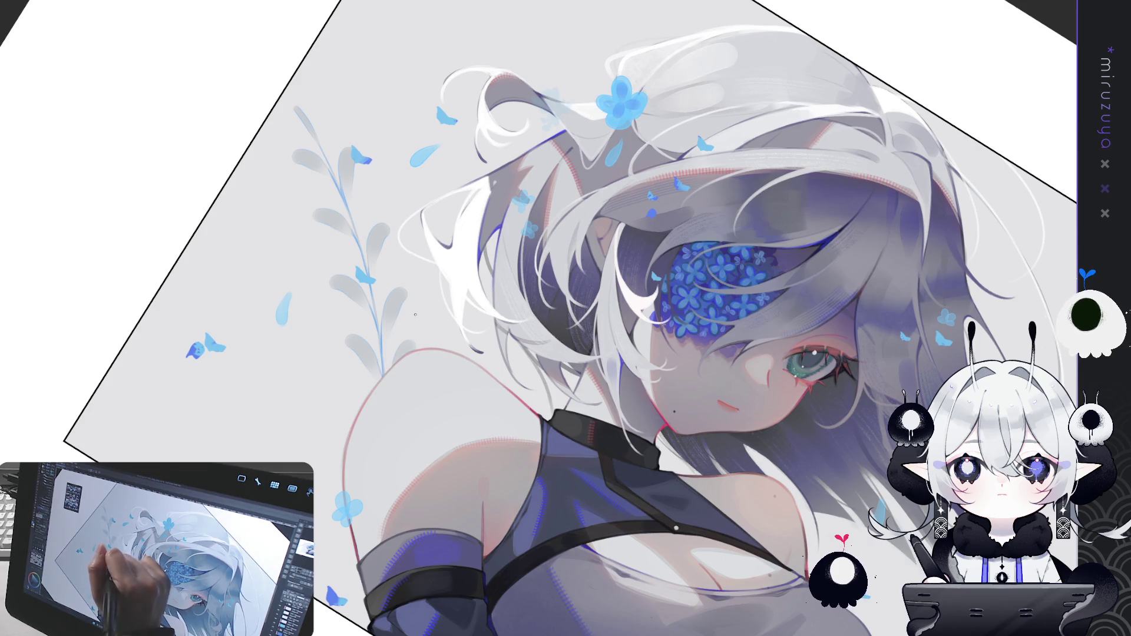
{"action": "key", "text": "asciicircum"}
{"action": "key", "text": "asciicircum"}
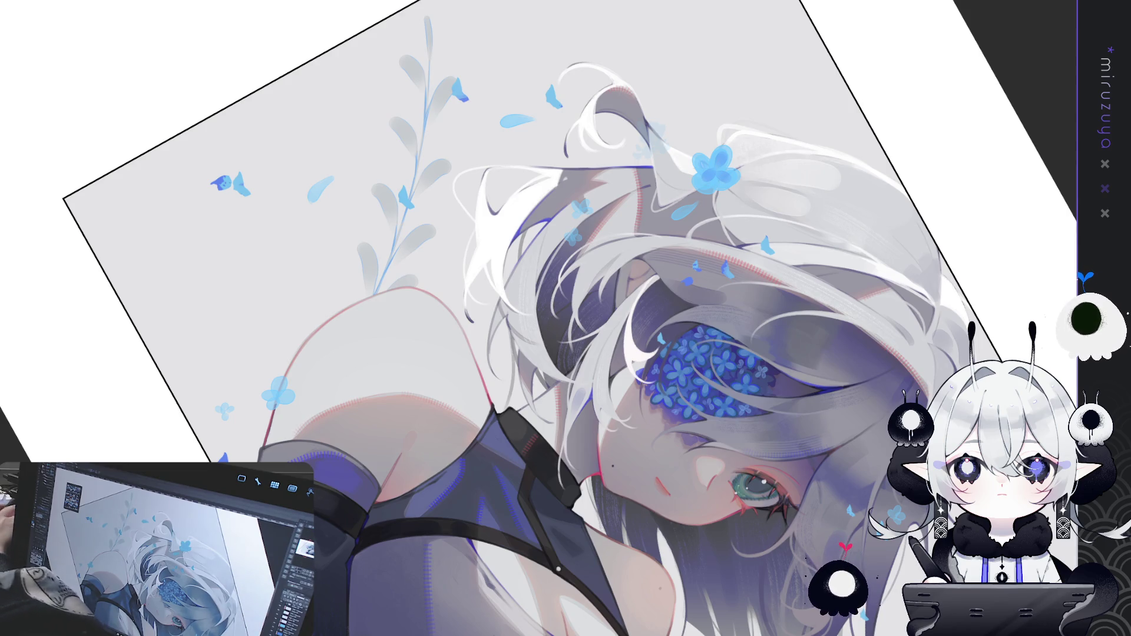
Step: Brush light blue over several sprig leaves, redoing the first stroke, then reset the view to the whole illustration
{"action": "left_click_drag", "start_coordinate": [699, 381], "coordinate": [703, 487]}
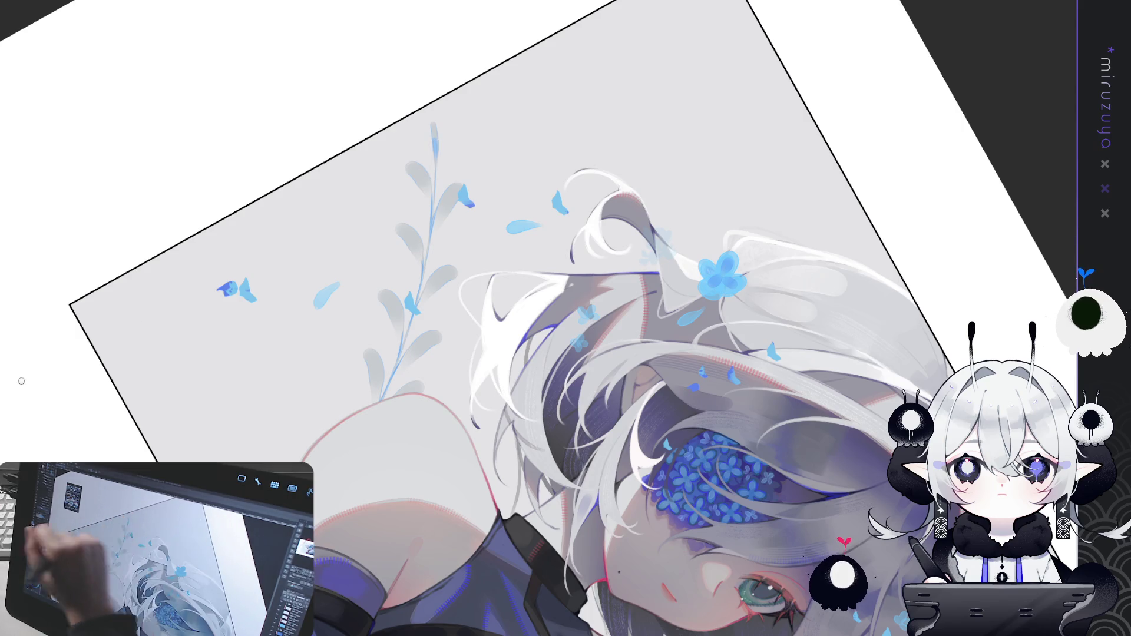
{"action": "left_click_drag", "start_coordinate": [419, 175], "coordinate": [432, 213]}
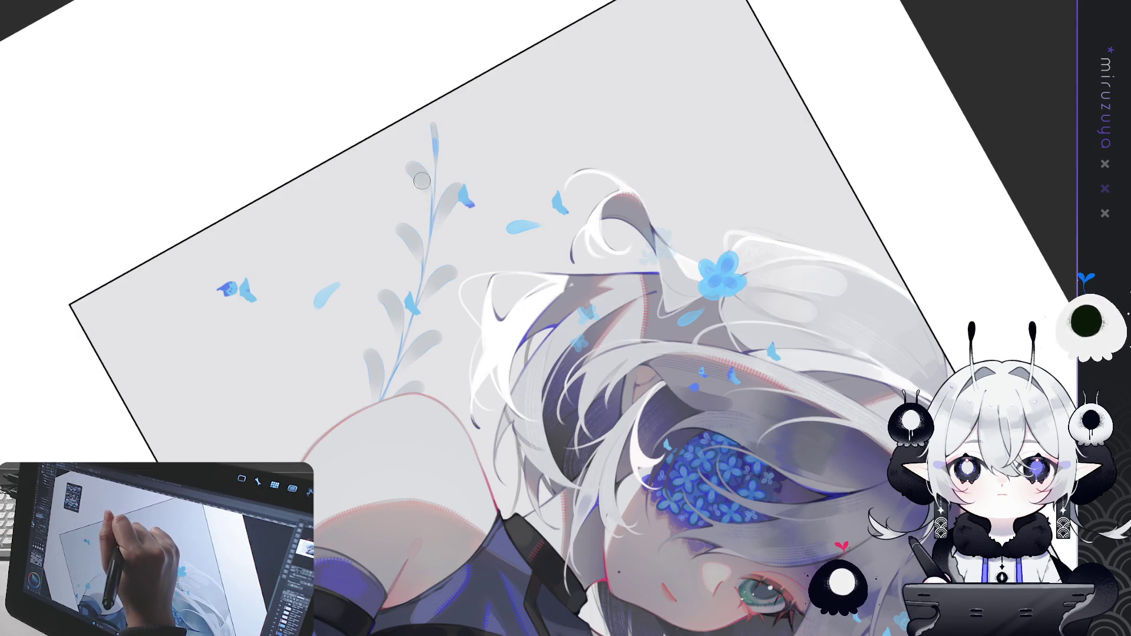
{"action": "key", "text": "ctrl+z"}
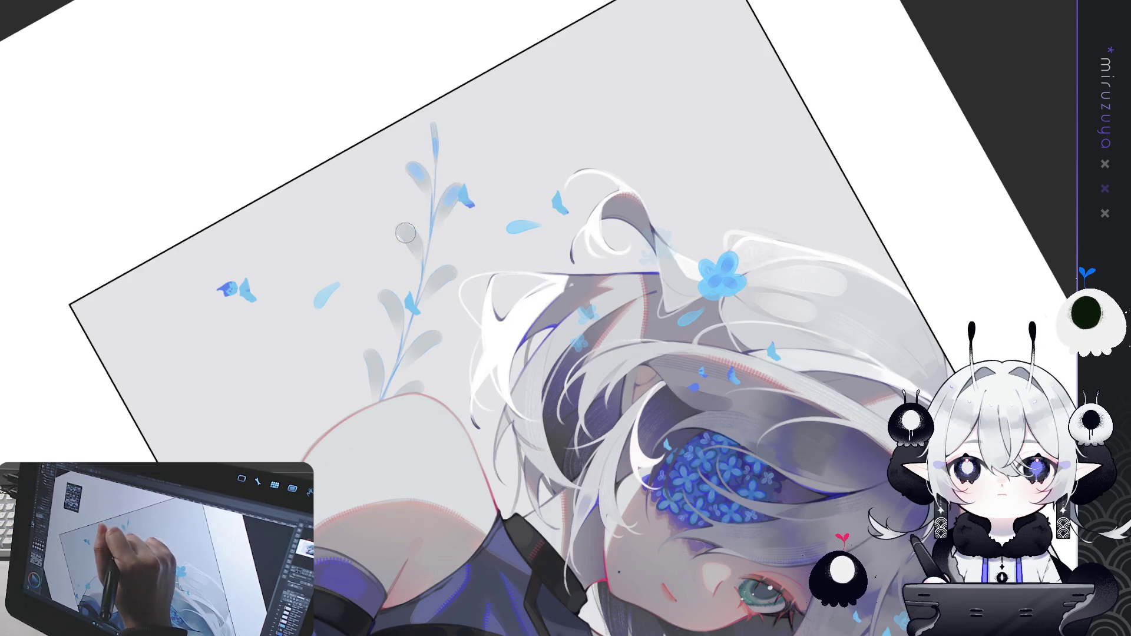
{"action": "left_click_drag", "start_coordinate": [435, 284], "coordinate": [447, 272]}
{"action": "left_click_drag", "start_coordinate": [387, 311], "coordinate": [382, 291]}
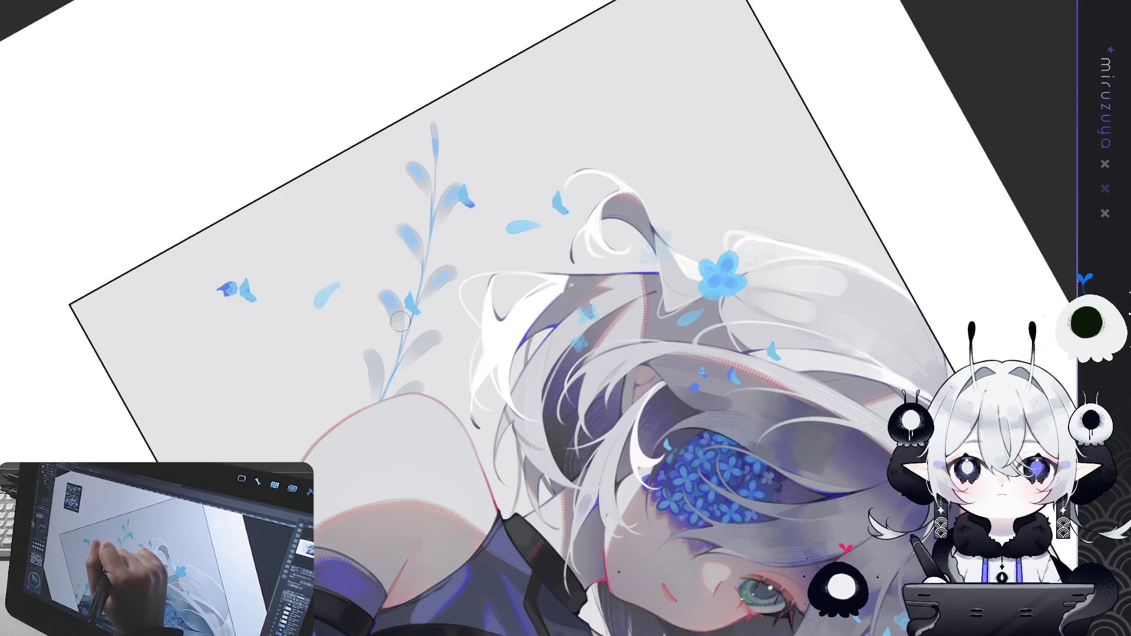
{"action": "left_click_drag", "start_coordinate": [436, 336], "coordinate": [421, 347]}
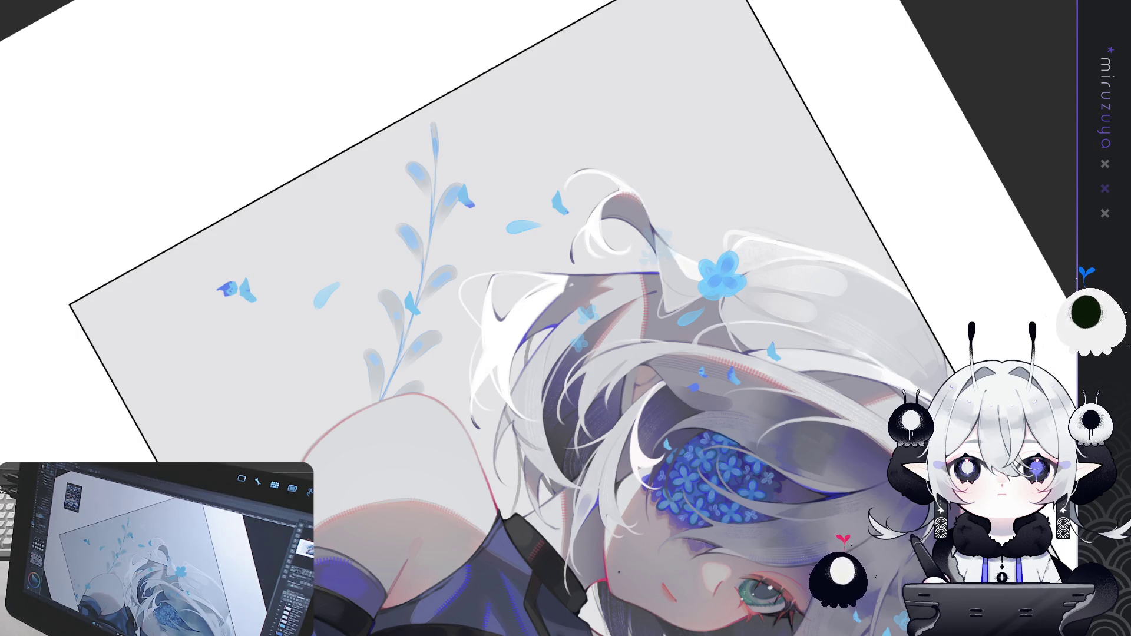
{"action": "key", "text": "ctrl+0"}
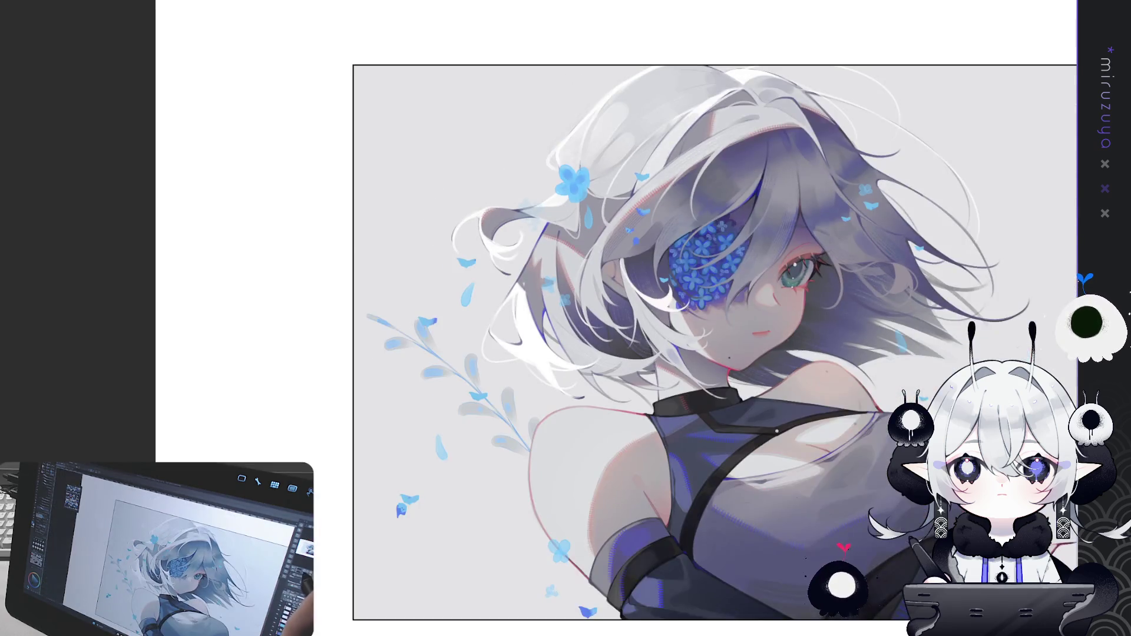
Step: Free-transform the lower-left sprig, rotating and enlarging it and moving it up toward the left
{"action": "scroll", "coordinate": [648, 330], "scroll_direction": "up", "scroll_amount": 2}
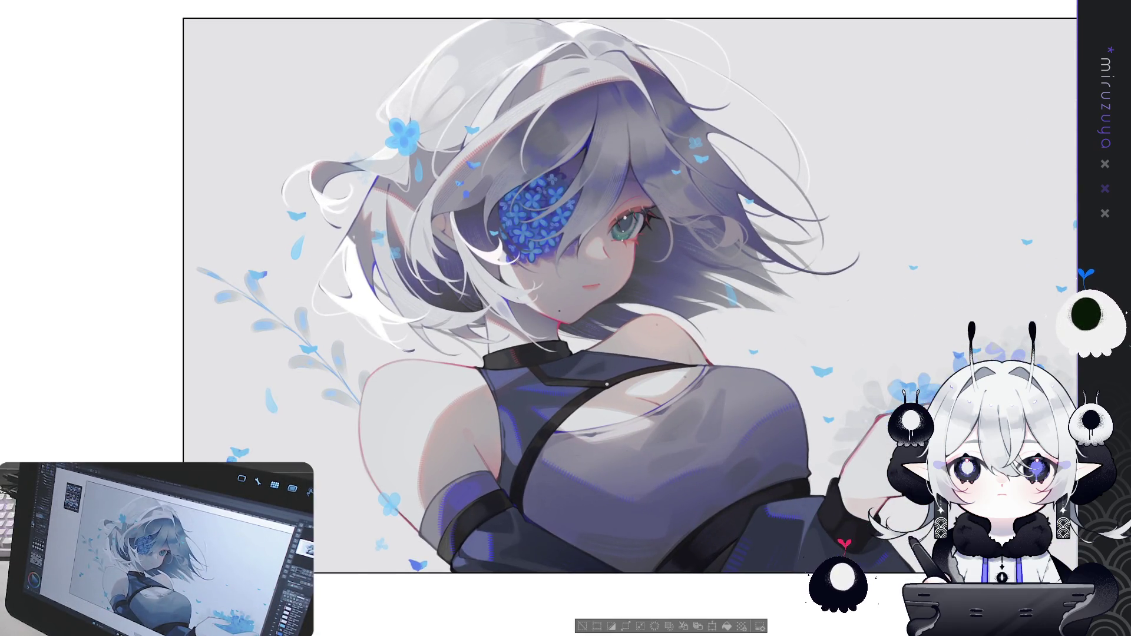
{"action": "key", "text": "ctrl+t"}
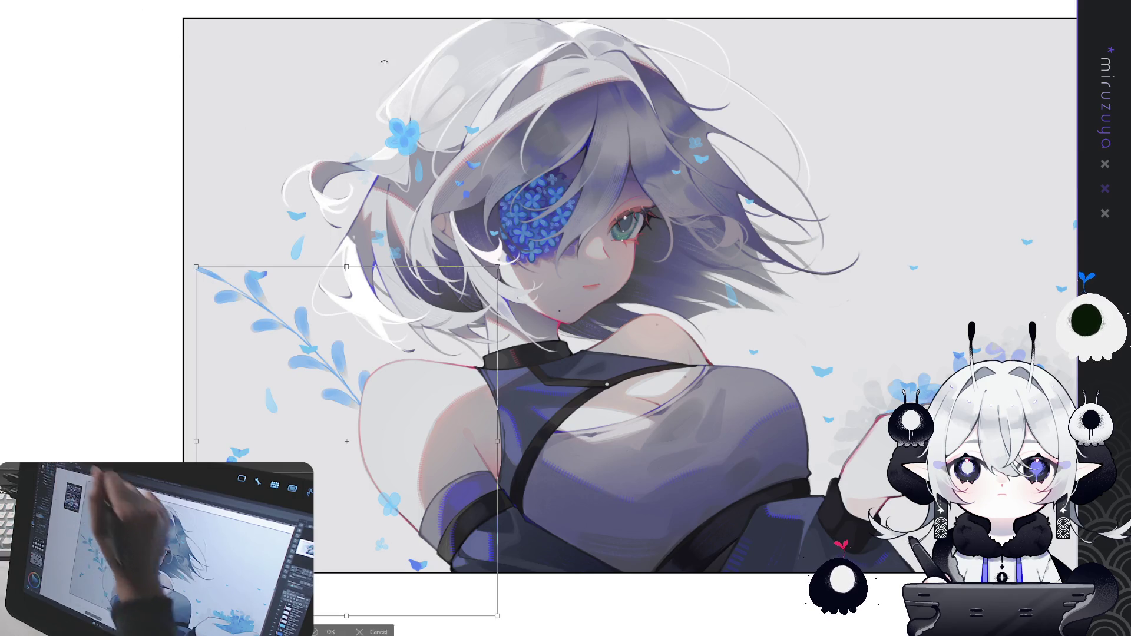
{"action": "left_click_drag", "start_coordinate": [361, 52], "coordinate": [459, 67]}
{"action": "mouse_move", "coordinate": [448, 407]}
{"action": "left_mouse_down"}
{"action": "mouse_move", "coordinate": [452, 253]}
{"action": "mouse_move", "coordinate": [472, 292]}
{"action": "mouse_move", "coordinate": [961, 238]}
{"action": "left_mouse_up"}
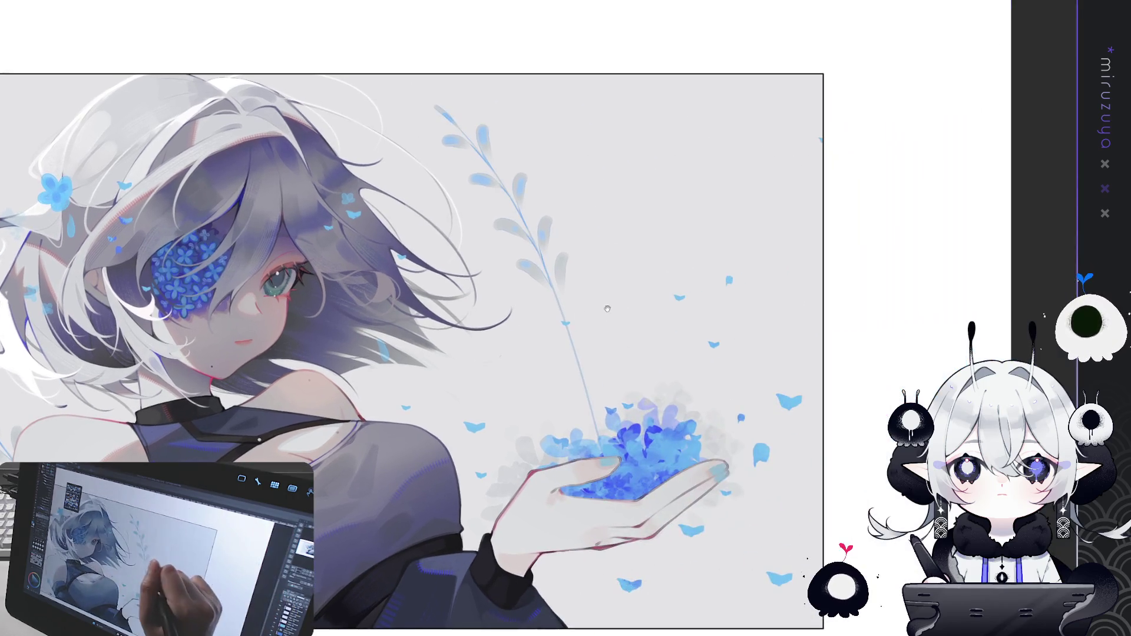
{"action": "key", "text": "Return"}
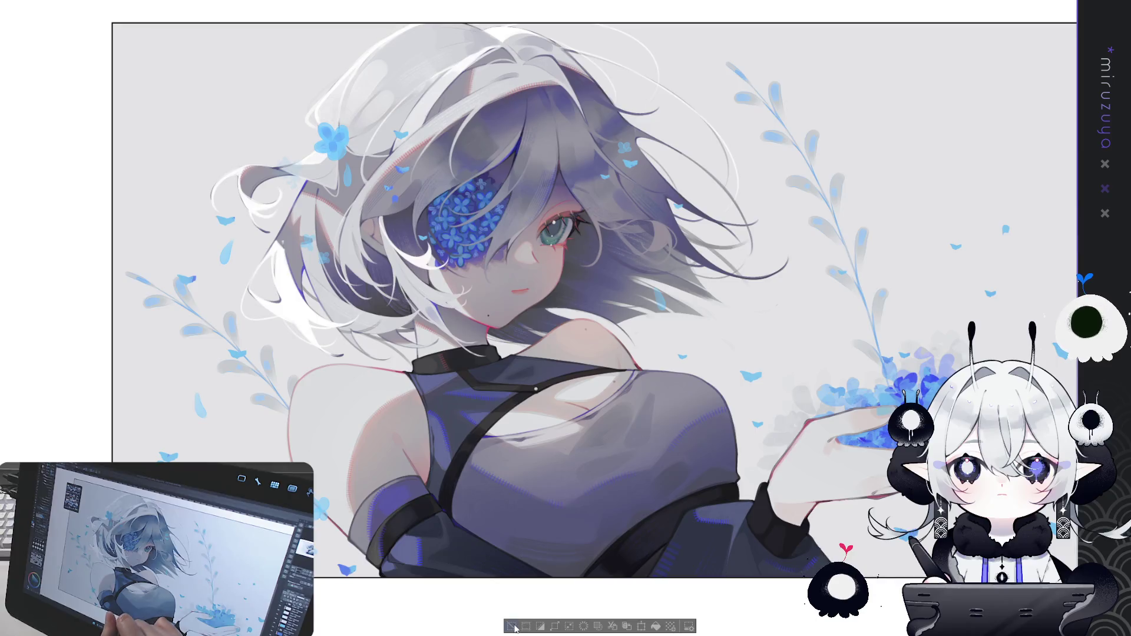
Step: Rotate a sprig copy and place it beside the girl's hair on the left
{"action": "key", "text": "ctrl+t"}
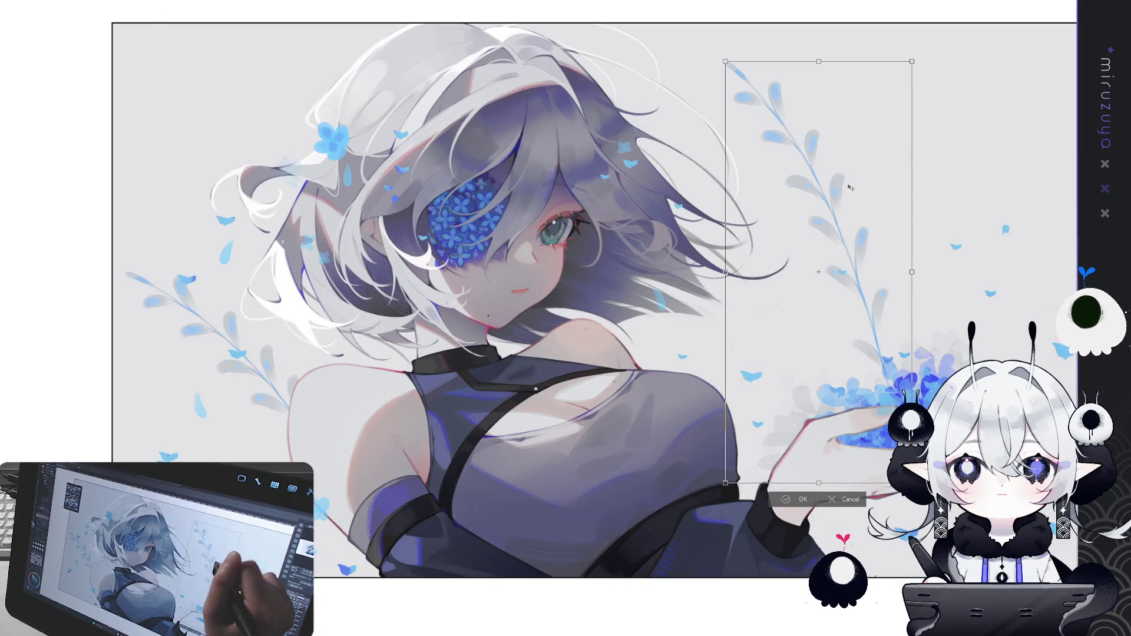
{"action": "left_click_drag", "start_coordinate": [848, 248], "coordinate": [395, 318]}
{"action": "left_click_drag", "start_coordinate": [501, 101], "coordinate": [492, 89]}
{"action": "mouse_move", "coordinate": [415, 159]}
{"action": "left_mouse_down"}
{"action": "mouse_move", "coordinate": [298, 139]}
{"action": "mouse_move", "coordinate": [318, 150]}
{"action": "mouse_move", "coordinate": [336, 138]}
{"action": "left_mouse_up"}
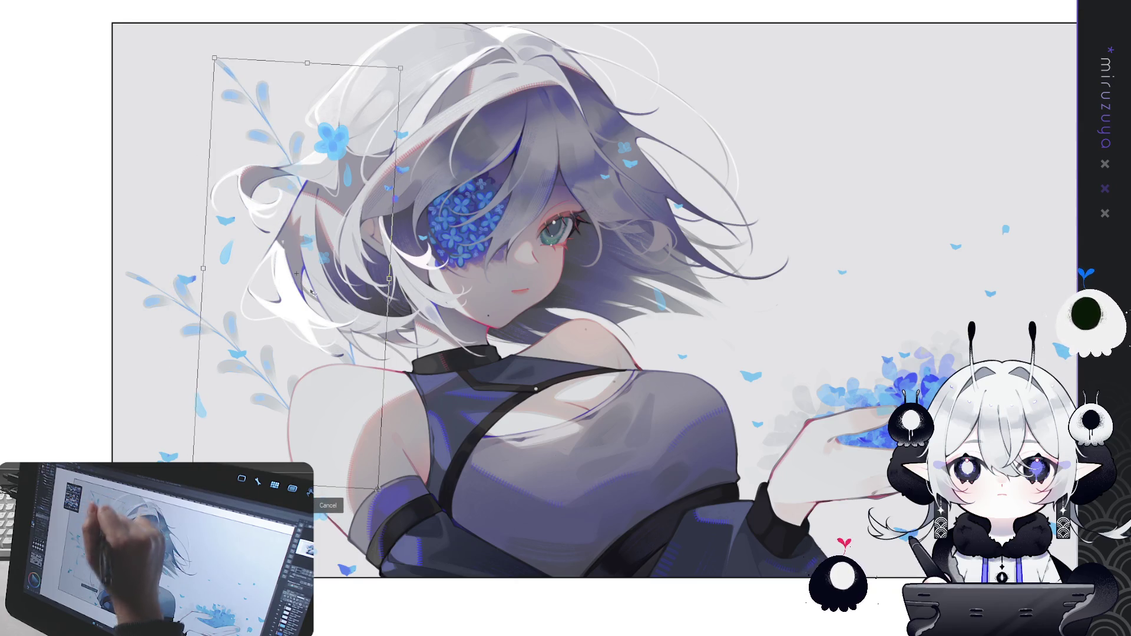
{"action": "key", "text": "Return"}
Step: Paste another sprig copy, rotate it about 45°, and settle it among the lower-left leaves
{"action": "key", "text": "ctrl+v"}
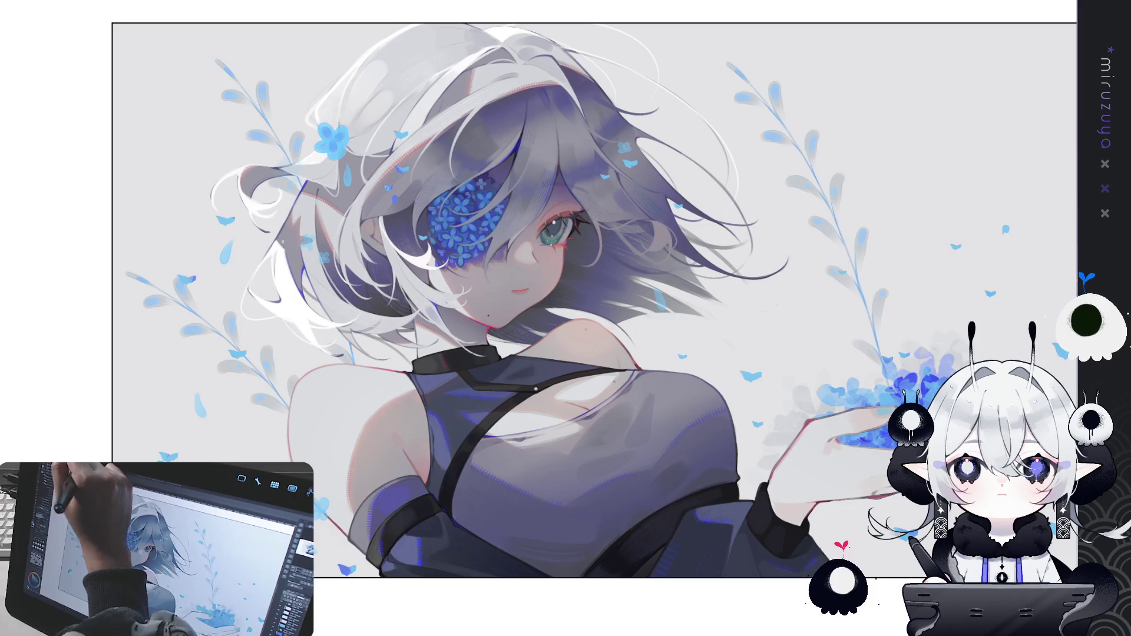
{"action": "key", "text": "ctrl+t"}
{"action": "left_click_drag", "start_coordinate": [959, 50], "coordinate": [943, 82]}
{"action": "left_click_drag", "start_coordinate": [825, 247], "coordinate": [277, 495]}
{"action": "mouse_move", "coordinate": [195, 277]}
{"action": "left_mouse_down"}
{"action": "mouse_move", "coordinate": [243, 329]}
{"action": "mouse_move", "coordinate": [153, 258]}
{"action": "mouse_move", "coordinate": [254, 302]}
{"action": "mouse_move", "coordinate": [282, 457]}
{"action": "left_mouse_up"}
{"action": "key", "text": "Return"}
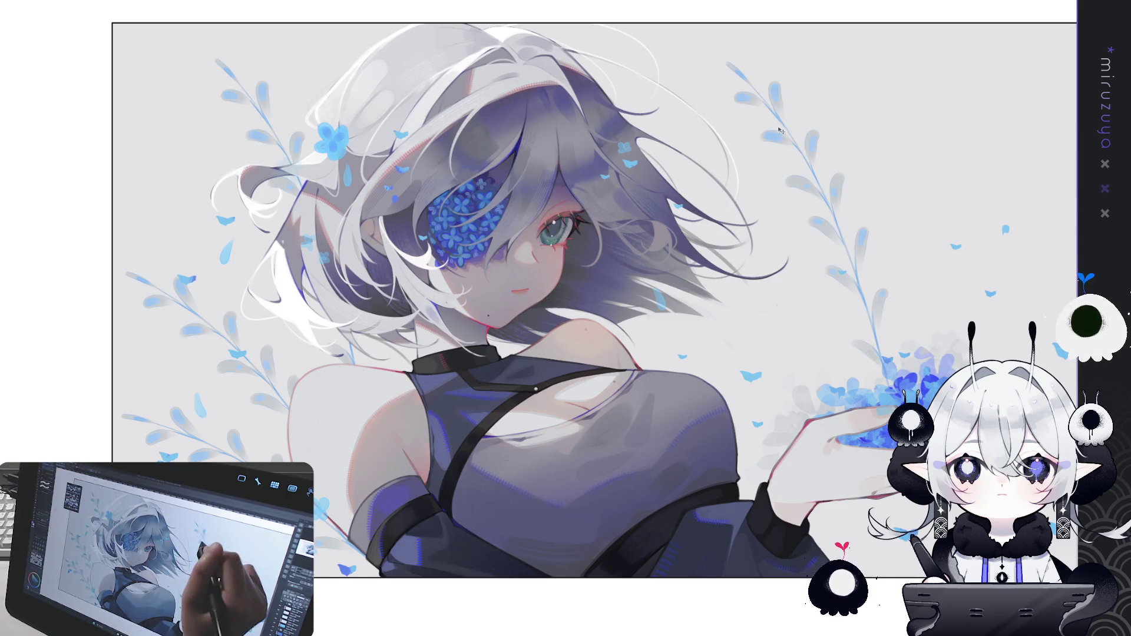
{"action": "key", "text": "ctrl+z"}
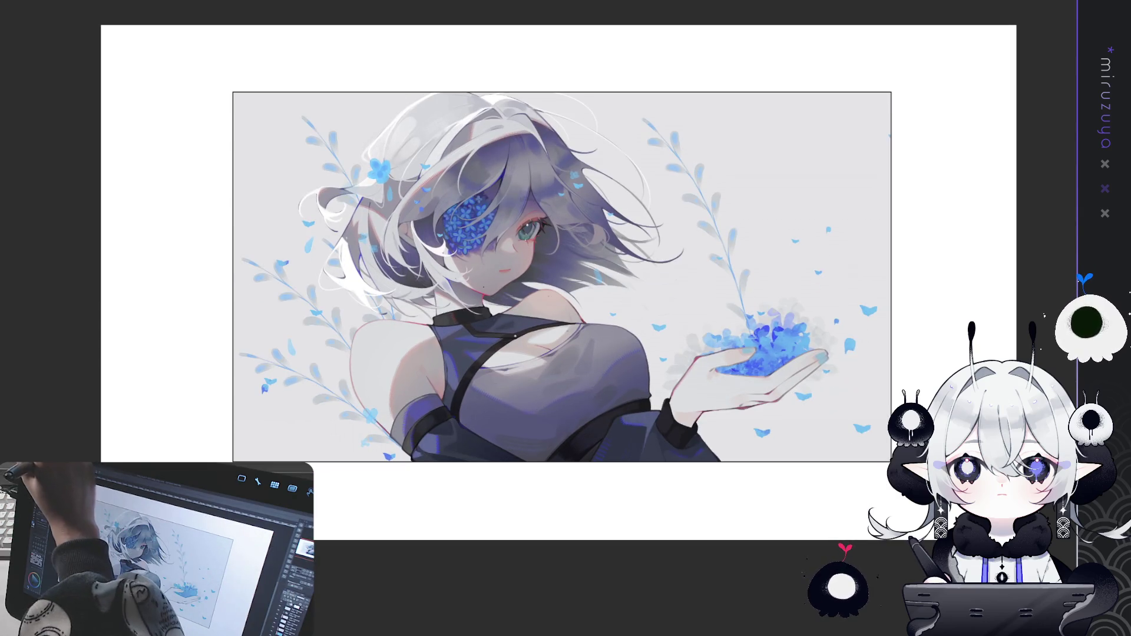
Step: Rotate the right leafy sprig counter-clockwise and move it toward the lower left
{"action": "key", "text": "ctrl+t"}
{"action": "mouse_move", "coordinate": [799, 62]}
{"action": "left_mouse_down"}
{"action": "mouse_move", "coordinate": [684, 41]}
{"action": "mouse_move", "coordinate": [593, 71]}
{"action": "left_mouse_up"}
{"action": "mouse_move", "coordinate": [732, 239]}
{"action": "left_mouse_down"}
{"action": "mouse_move", "coordinate": [387, 414]}
{"action": "mouse_move", "coordinate": [385, 400]}
{"action": "left_mouse_up"}
{"action": "left_click_drag", "start_coordinate": [332, 499], "coordinate": [339, 501]}
{"action": "key", "text": "Return"}
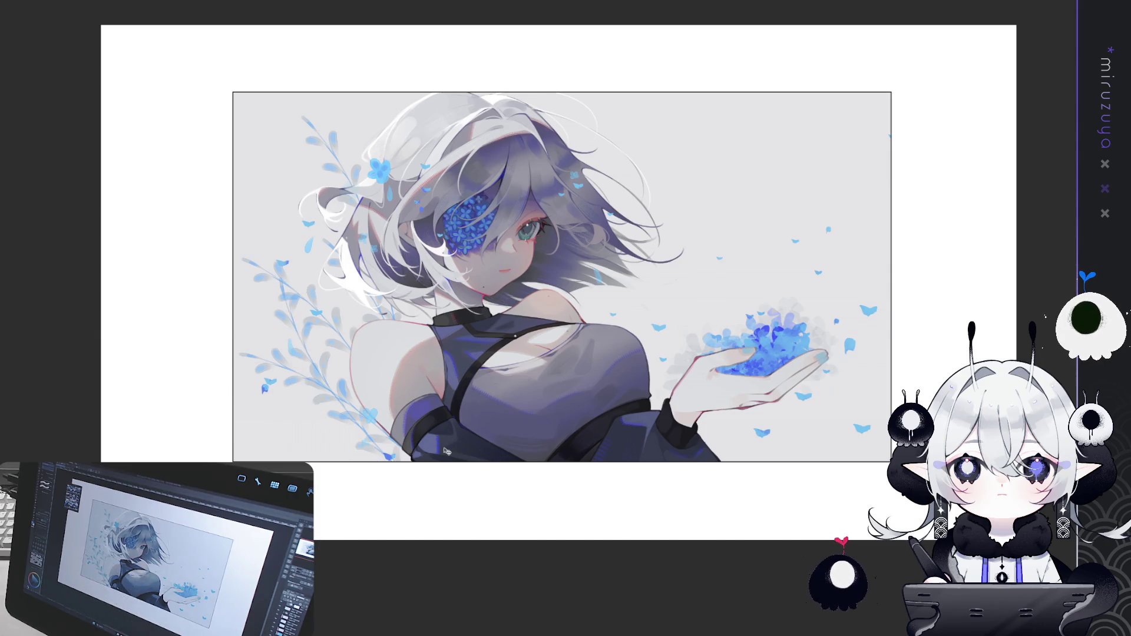
Step: Rotate the leafy sprig layer about 40° after clearing the selection
{"action": "key", "text": "ctrl+a"}
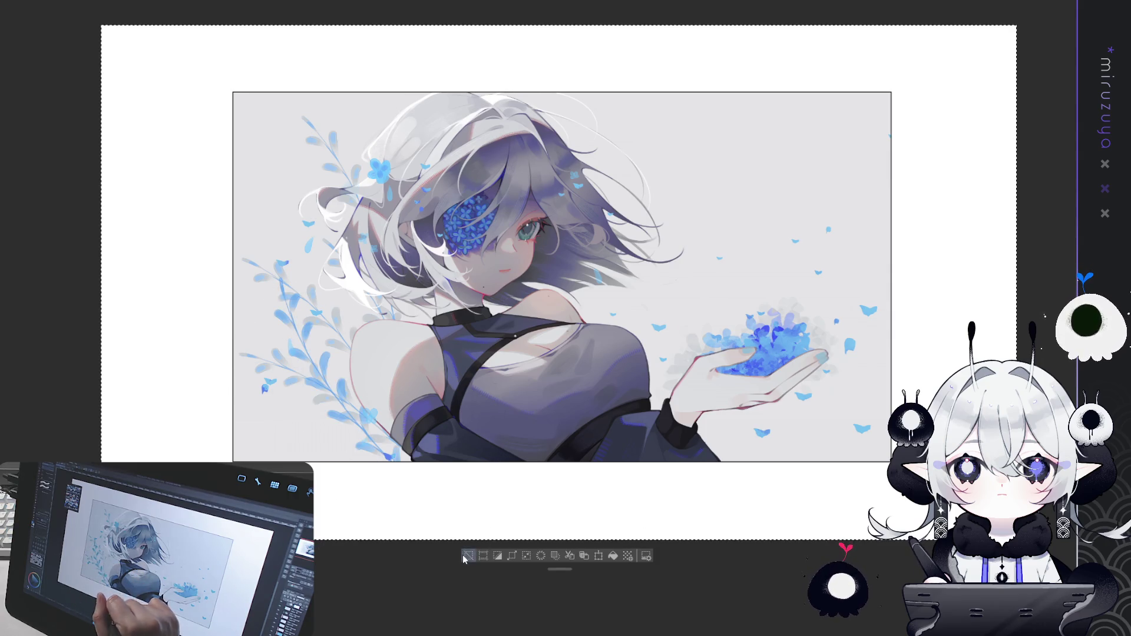
{"action": "left_click", "coordinate": [466, 555]}
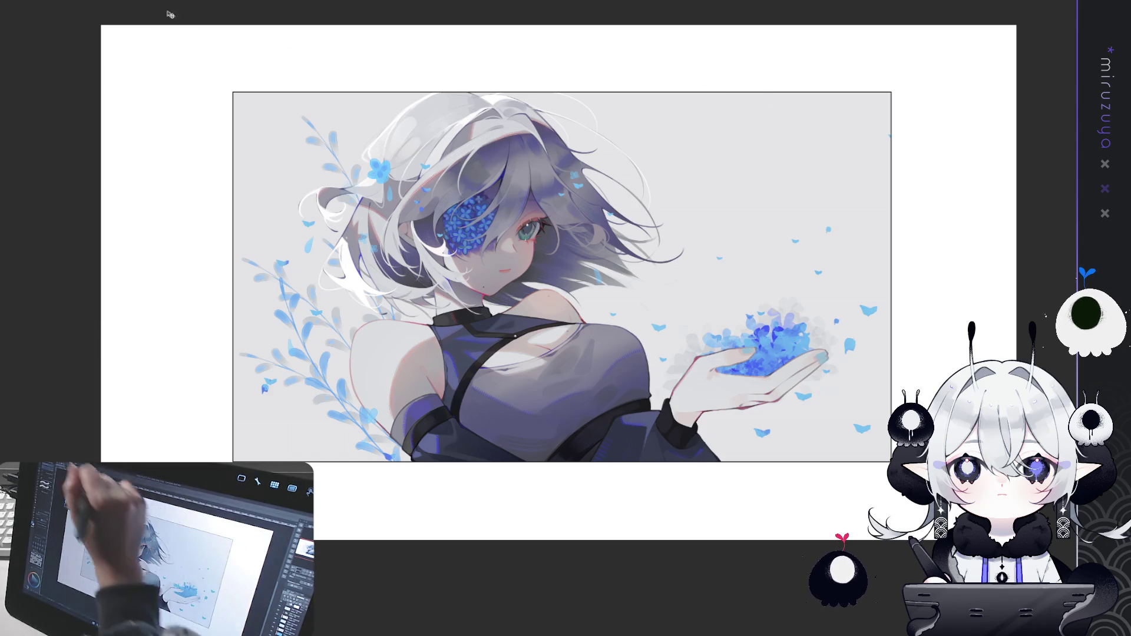
{"action": "key", "text": "ctrl+t"}
{"action": "mouse_move", "coordinate": [237, 301]}
{"action": "left_mouse_down"}
{"action": "mouse_move", "coordinate": [336, 240]}
{"action": "mouse_move", "coordinate": [363, 293]}
{"action": "left_mouse_up"}
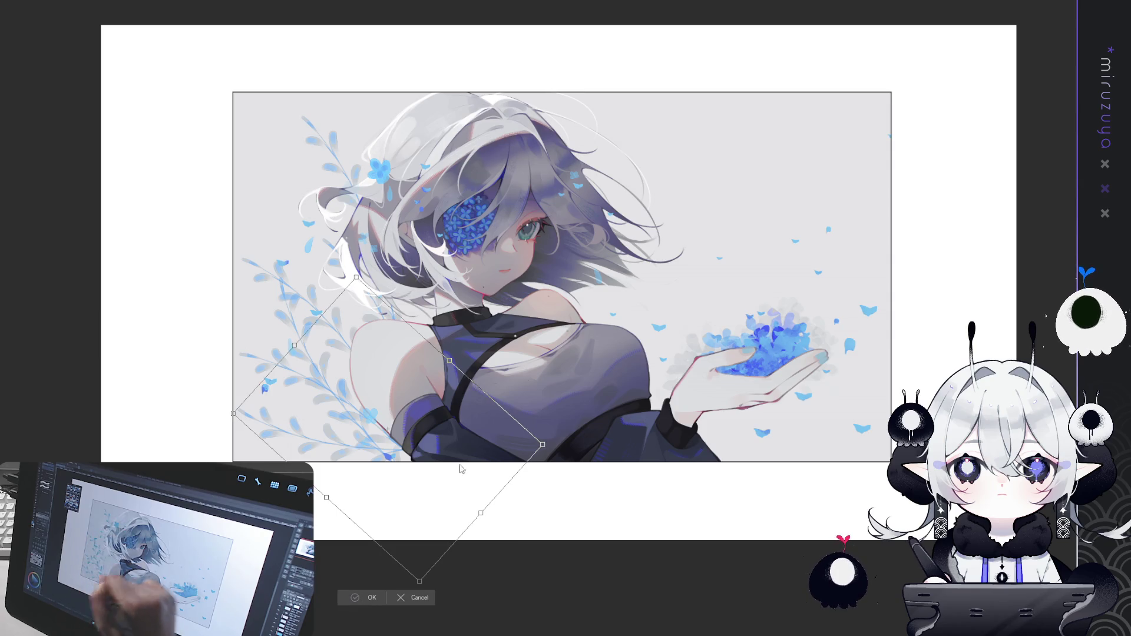
{"action": "key", "text": "Return"}
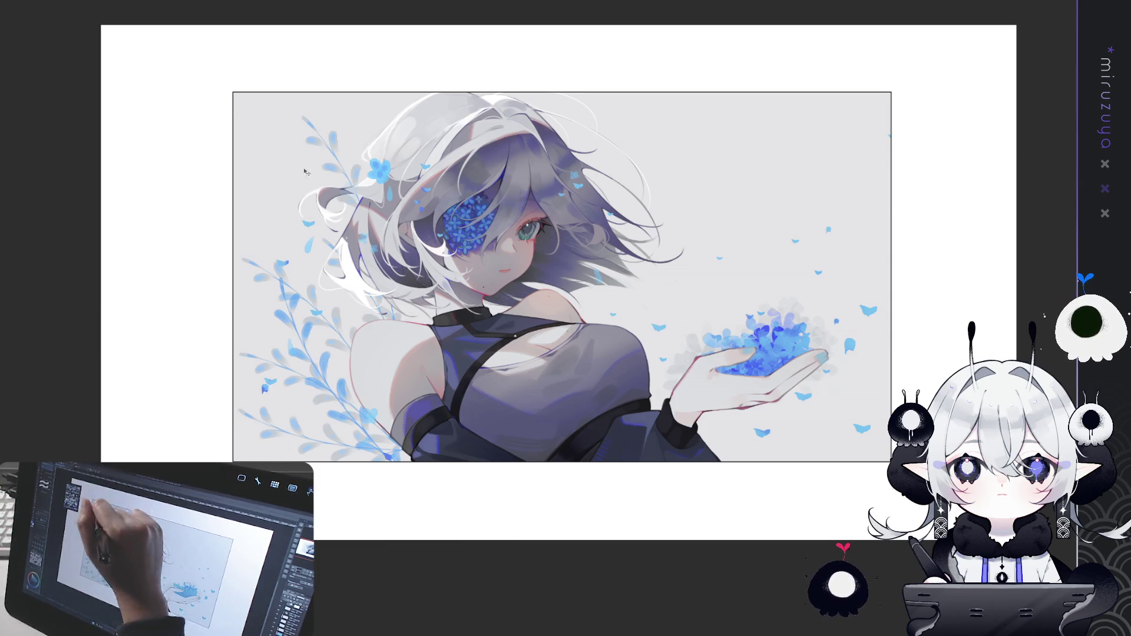
Step: Rotate the selected head area slightly and shift it up-right, then pan the view upward
{"action": "key", "text": "ctrl+t"}
{"action": "mouse_move", "coordinate": [412, 353]}
{"action": "left_mouse_down"}
{"action": "mouse_move", "coordinate": [441, 304]}
{"action": "mouse_move", "coordinate": [470, 285]}
{"action": "mouse_move", "coordinate": [417, 231]}
{"action": "mouse_move", "coordinate": [493, 177]}
{"action": "mouse_move", "coordinate": [465, 258]}
{"action": "mouse_move", "coordinate": [451, 243]}
{"action": "left_mouse_up"}
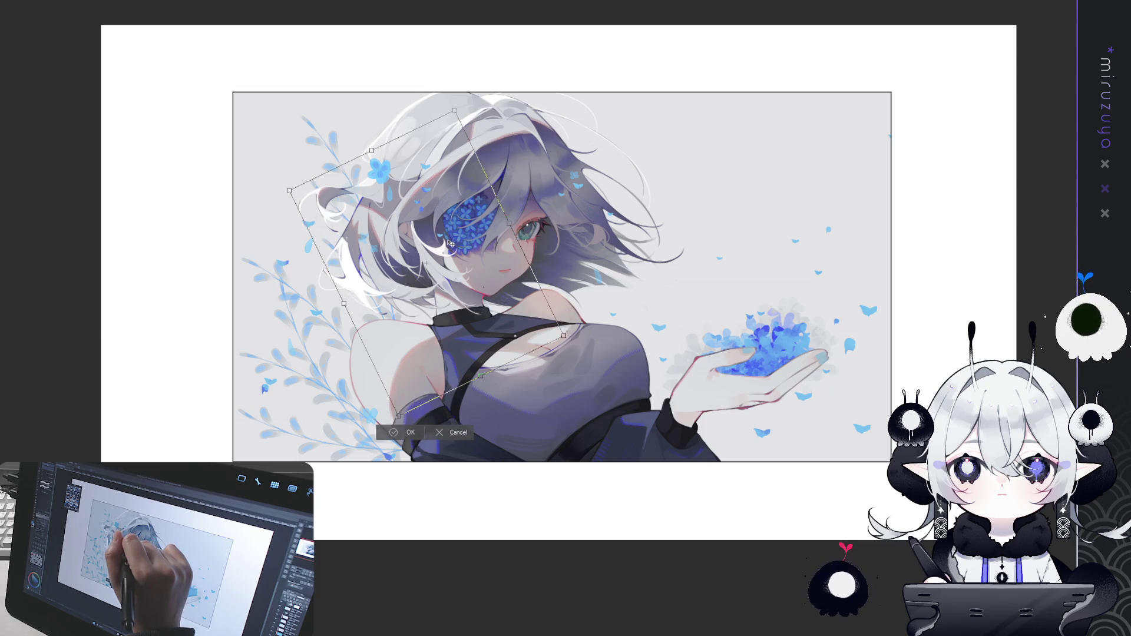
{"action": "left_click", "coordinate": [412, 433]}
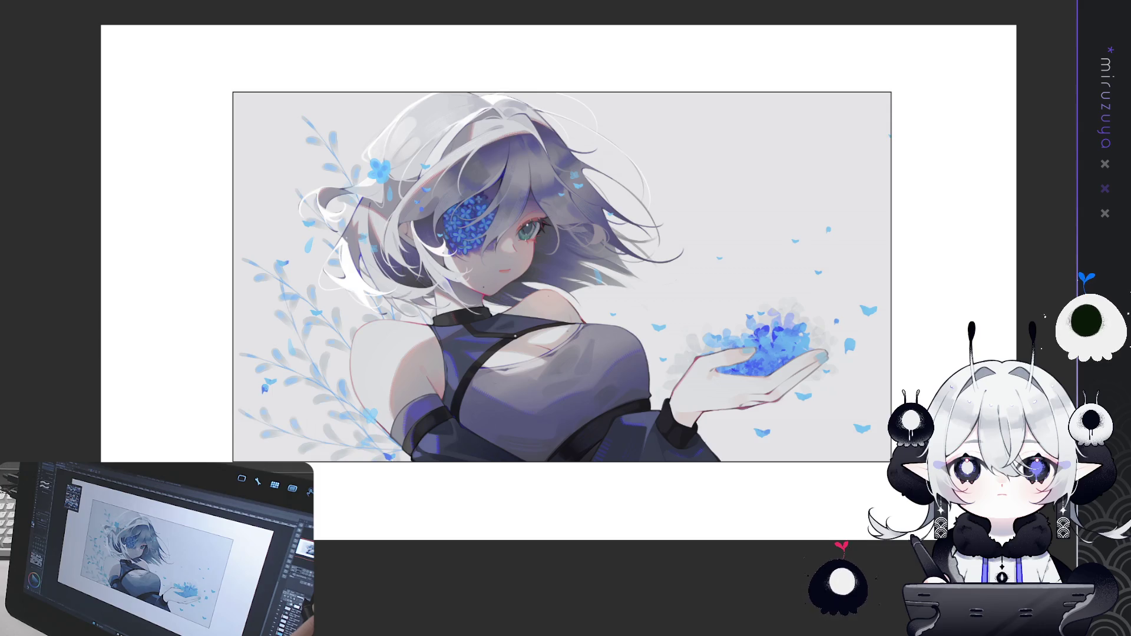
{"action": "left_click_drag", "start_coordinate": [909, 570], "coordinate": [903, 510]}
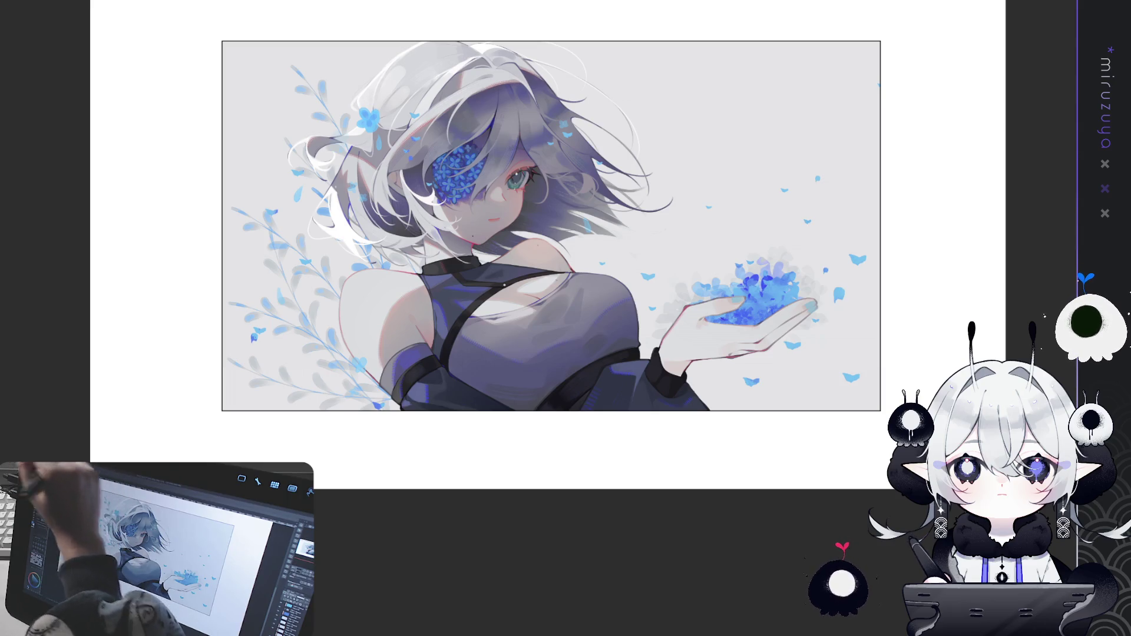
Step: Rotate the tall neck-and-face selection clockwise, then deselect
{"action": "key", "text": "ctrl+t"}
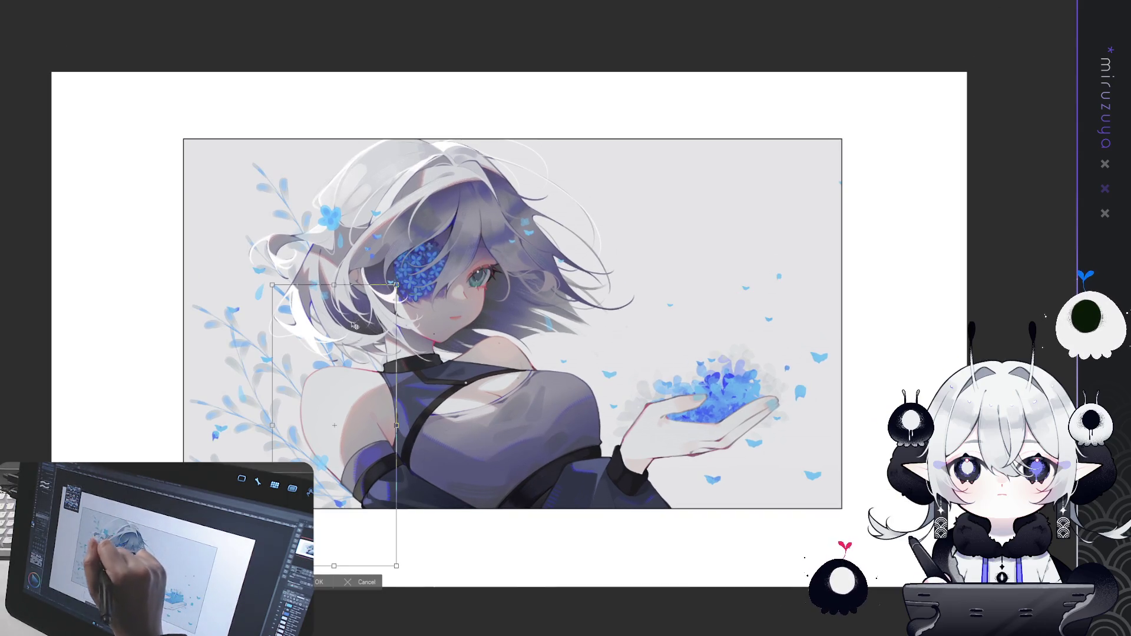
{"action": "mouse_move", "coordinate": [646, 156]}
{"action": "left_mouse_down"}
{"action": "mouse_move", "coordinate": [697, 216]}
{"action": "mouse_move", "coordinate": [632, 172]}
{"action": "mouse_move", "coordinate": [666, 244]}
{"action": "mouse_move", "coordinate": [586, 295]}
{"action": "left_mouse_up"}
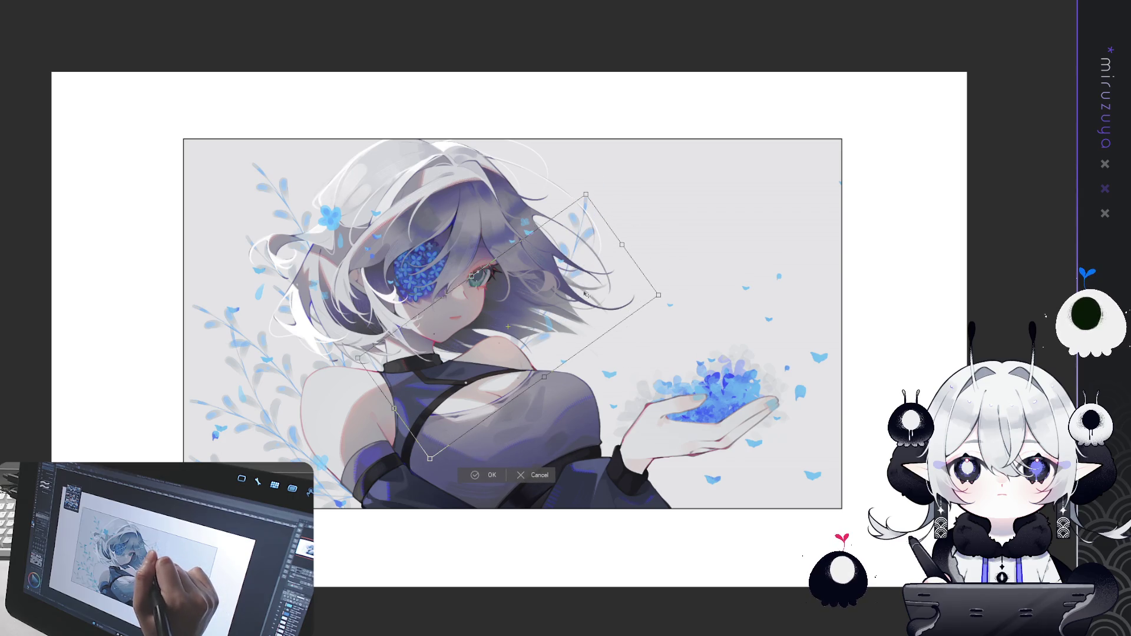
{"action": "left_click", "coordinate": [494, 476]}
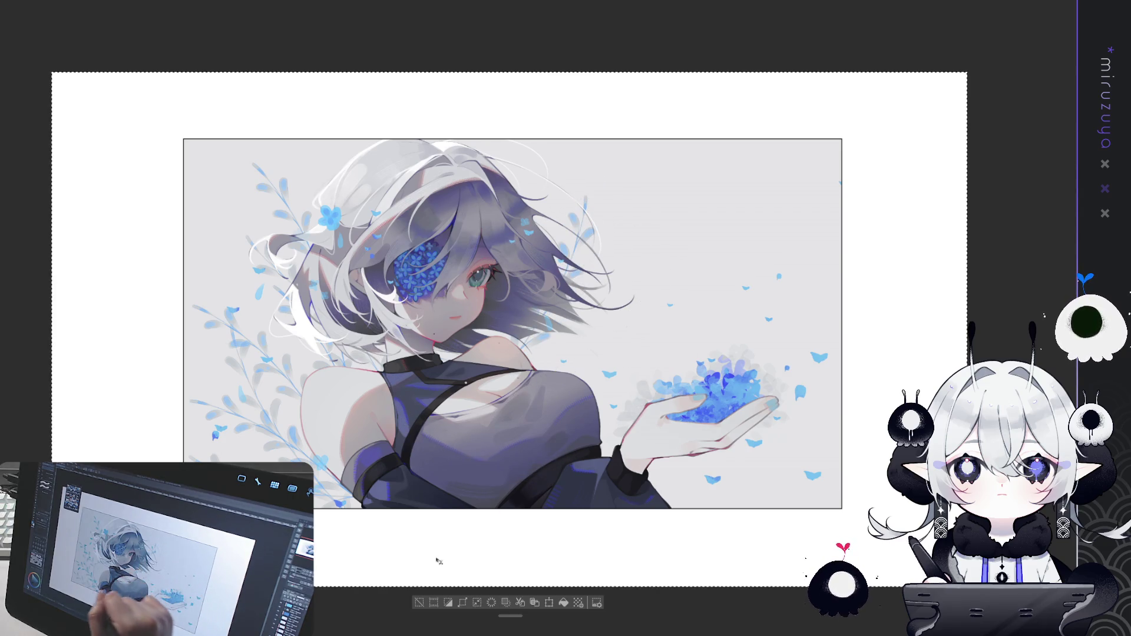
{"action": "left_click", "coordinate": [419, 601]}
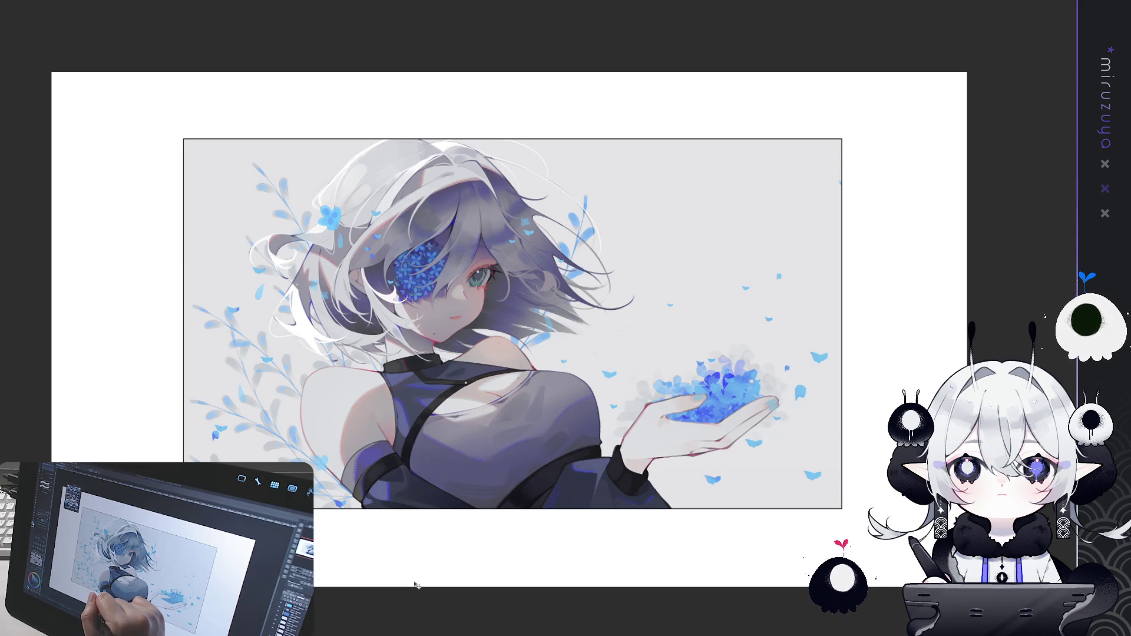
Step: Nudge and adjust the rotated chest area
{"action": "key", "text": "ctrl+t"}
{"action": "mouse_move", "coordinate": [483, 347]}
{"action": "left_mouse_down"}
{"action": "mouse_move", "coordinate": [482, 376]}
{"action": "mouse_move", "coordinate": [494, 380]}
{"action": "left_mouse_up"}
{"action": "left_click", "coordinate": [428, 561]}
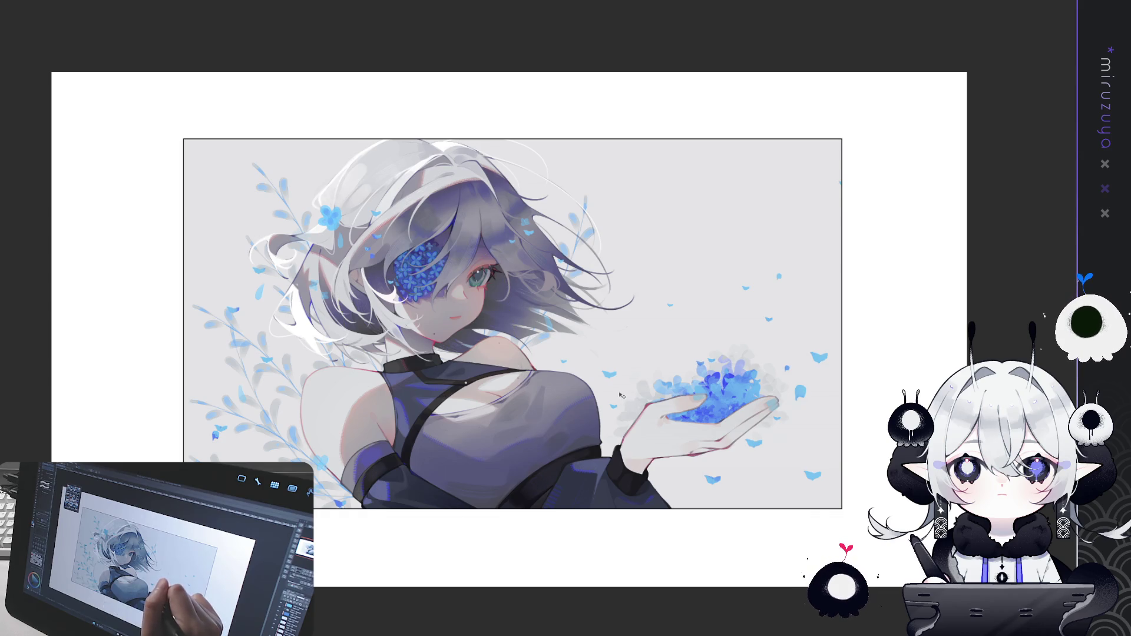
Step: Shift the face and chest section down and tilt it slightly more
{"action": "key", "text": "ctrl+t"}
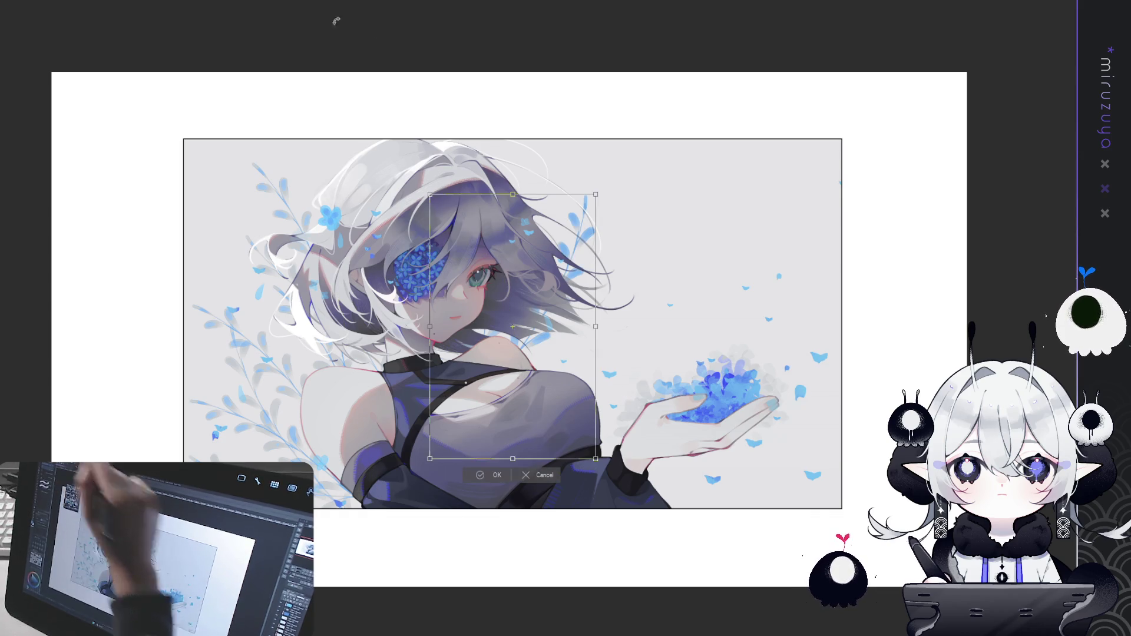
{"action": "left_click_drag", "start_coordinate": [512, 326], "coordinate": [525, 451]}
{"action": "left_click_drag", "start_coordinate": [618, 312], "coordinate": [616, 310]}
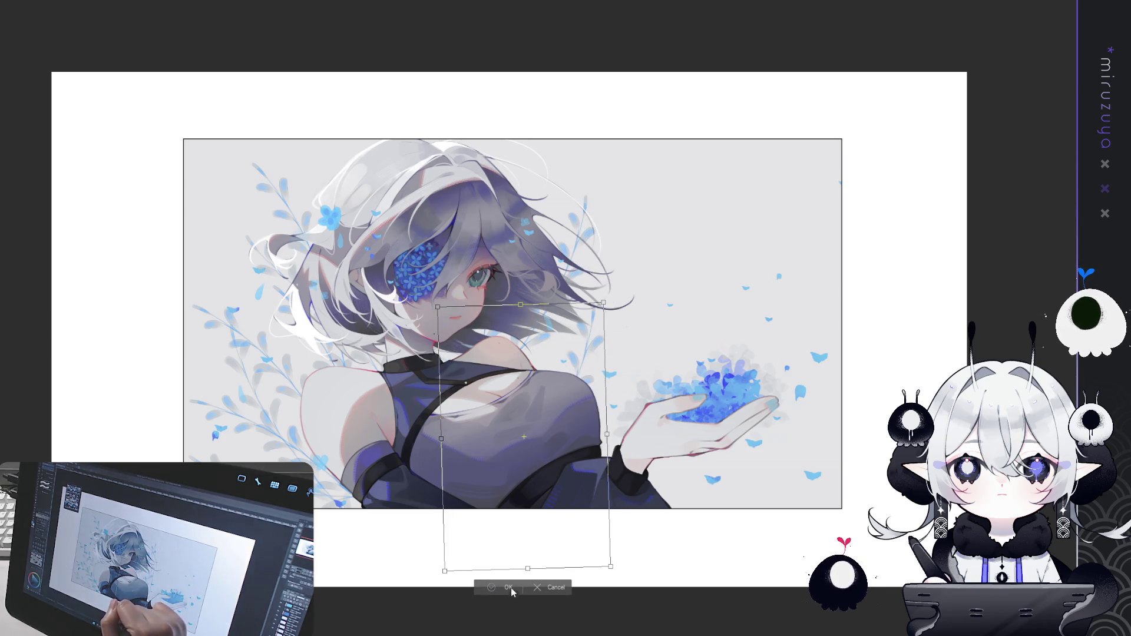
{"action": "key", "text": "Return"}
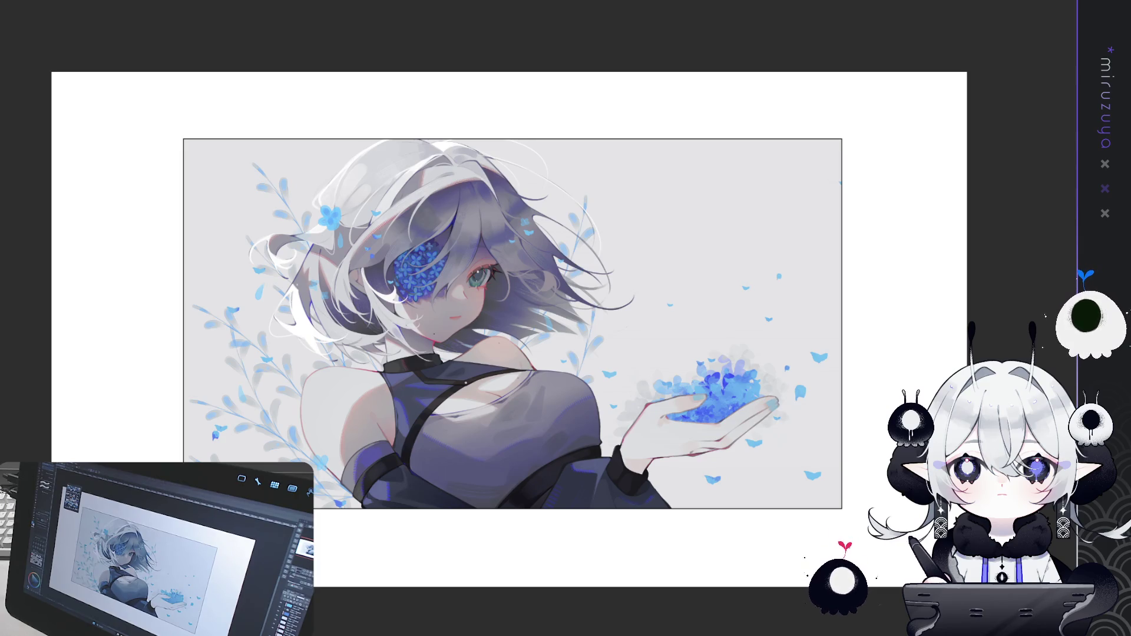
{"action": "left_click_drag", "start_coordinate": [891, 473], "coordinate": [867, 470]}
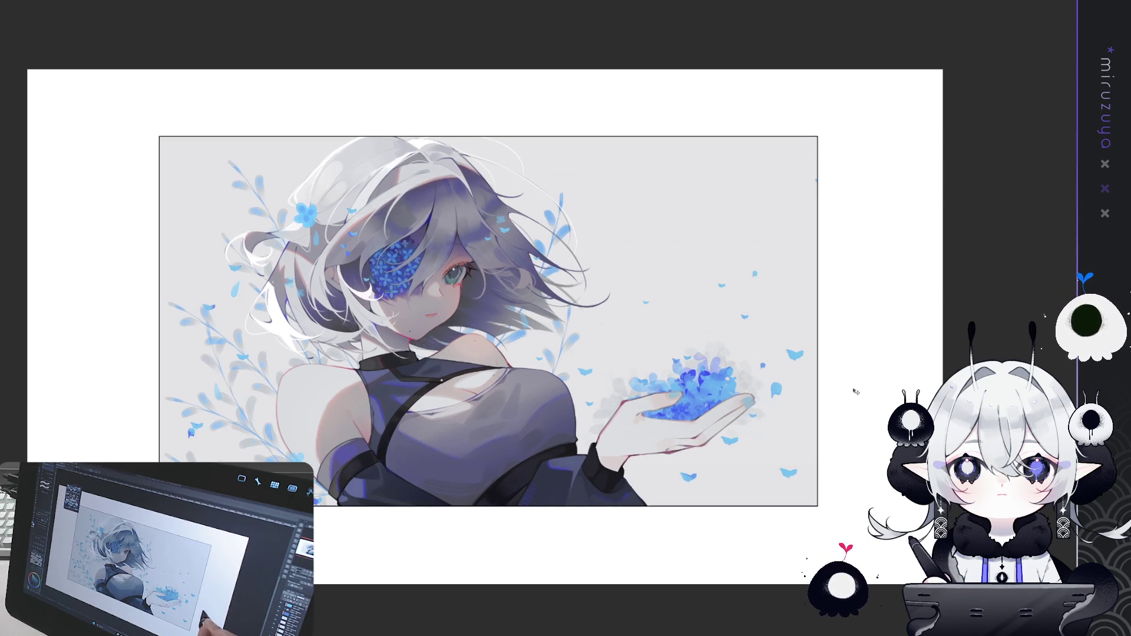
Step: Rotate the face-and-chest section about 35° clockwise and move it down-right to settle on the face
{"action": "key", "text": "ctrl+t"}
{"action": "left_click_drag", "start_coordinate": [538, 114], "coordinate": [523, 116]}
{"action": "mouse_move", "coordinate": [542, 254]}
{"action": "left_mouse_down"}
{"action": "mouse_move", "coordinate": [718, 347]}
{"action": "mouse_move", "coordinate": [692, 393]}
{"action": "mouse_move", "coordinate": [621, 334]}
{"action": "left_mouse_up"}
{"action": "mouse_move", "coordinate": [642, 268]}
{"action": "left_mouse_down"}
{"action": "mouse_move", "coordinate": [707, 336]}
{"action": "mouse_move", "coordinate": [645, 269]}
{"action": "left_mouse_up"}
{"action": "left_click_drag", "start_coordinate": [555, 391], "coordinate": [452, 252]}
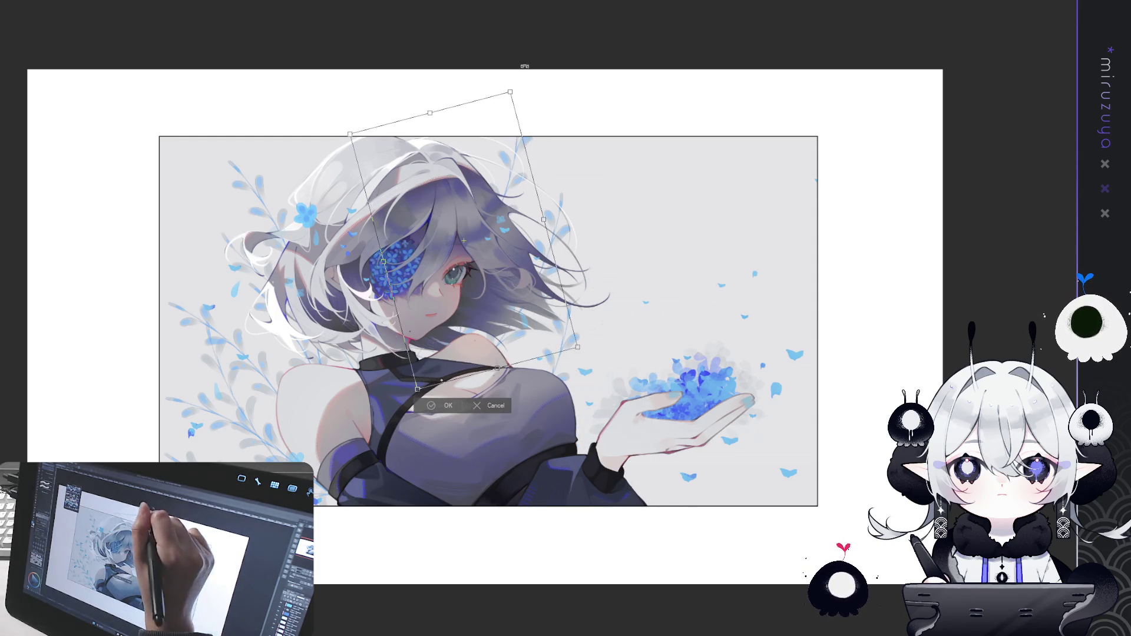
{"action": "left_click_drag", "start_coordinate": [540, 152], "coordinate": [549, 208]}
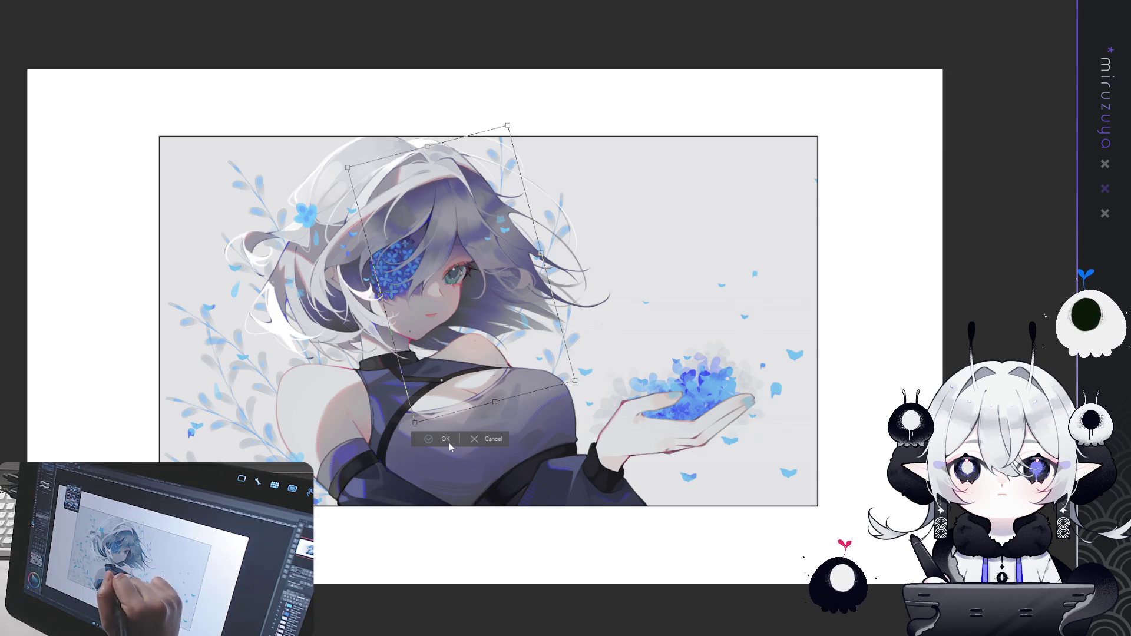
{"action": "key", "text": "Return"}
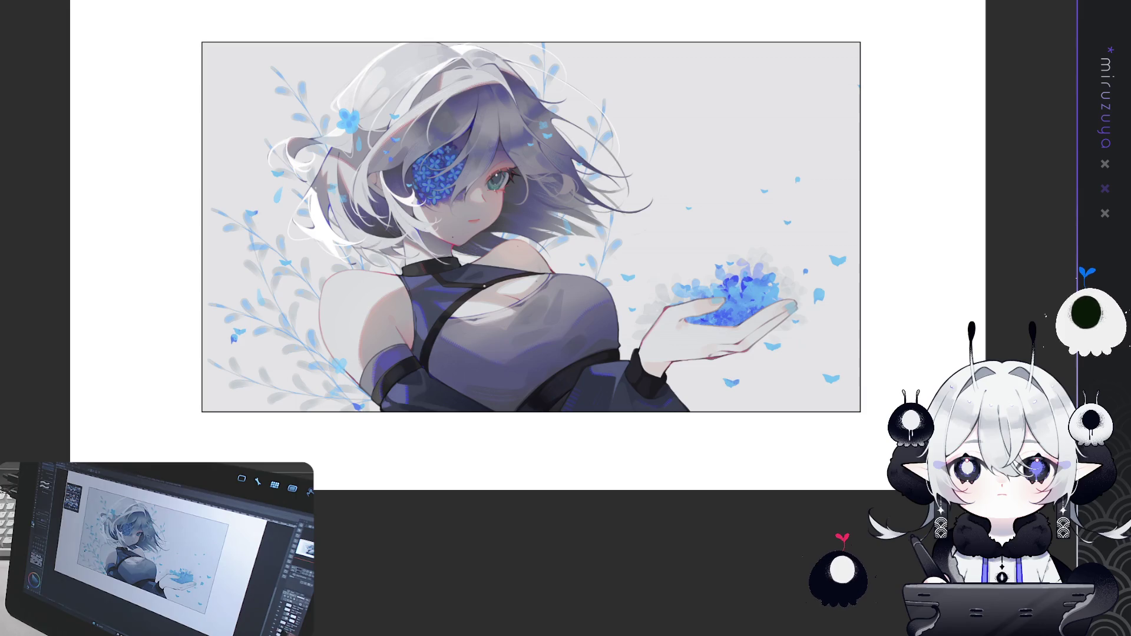
{"action": "scroll", "coordinate": [828, 442], "scroll_direction": "up", "scroll_amount": 3}
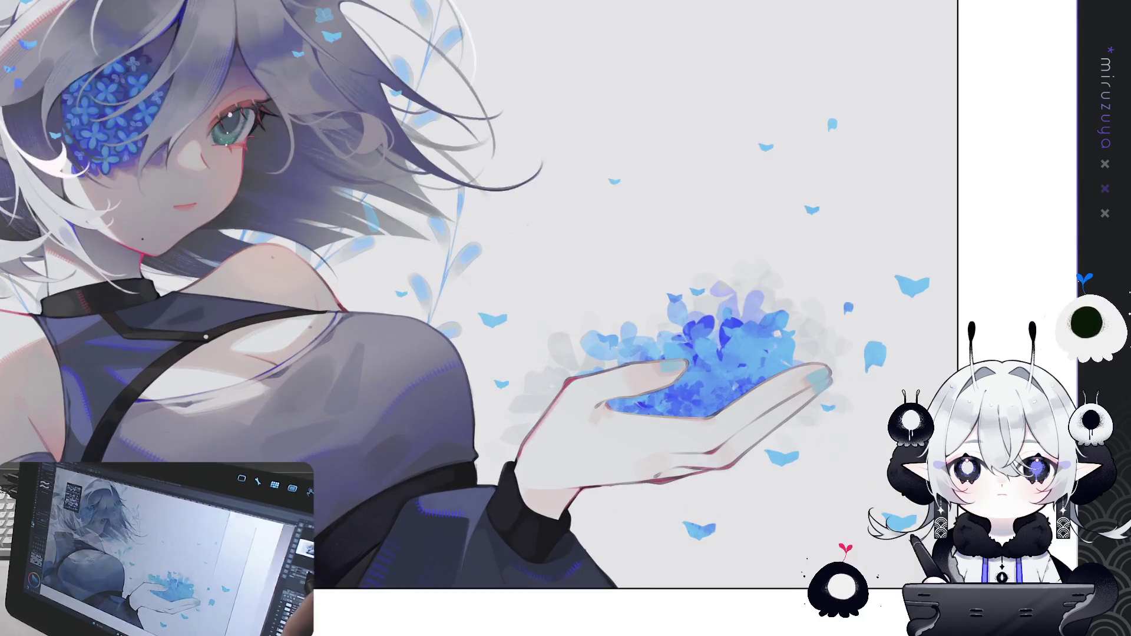
Step: Bring back the light-blue swirl strokes around the cupped flowers and rotate the view so the hand points up
{"action": "left_click_drag", "start_coordinate": [1023, 294], "coordinate": [940, 289]}
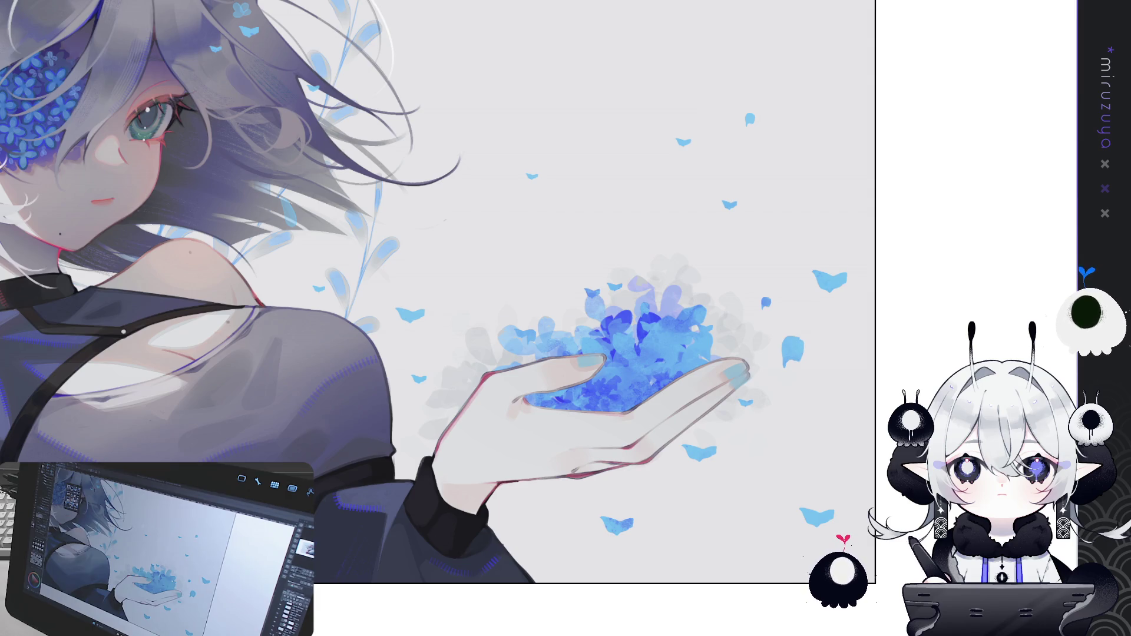
{"action": "key", "text": "ctrl+y"}
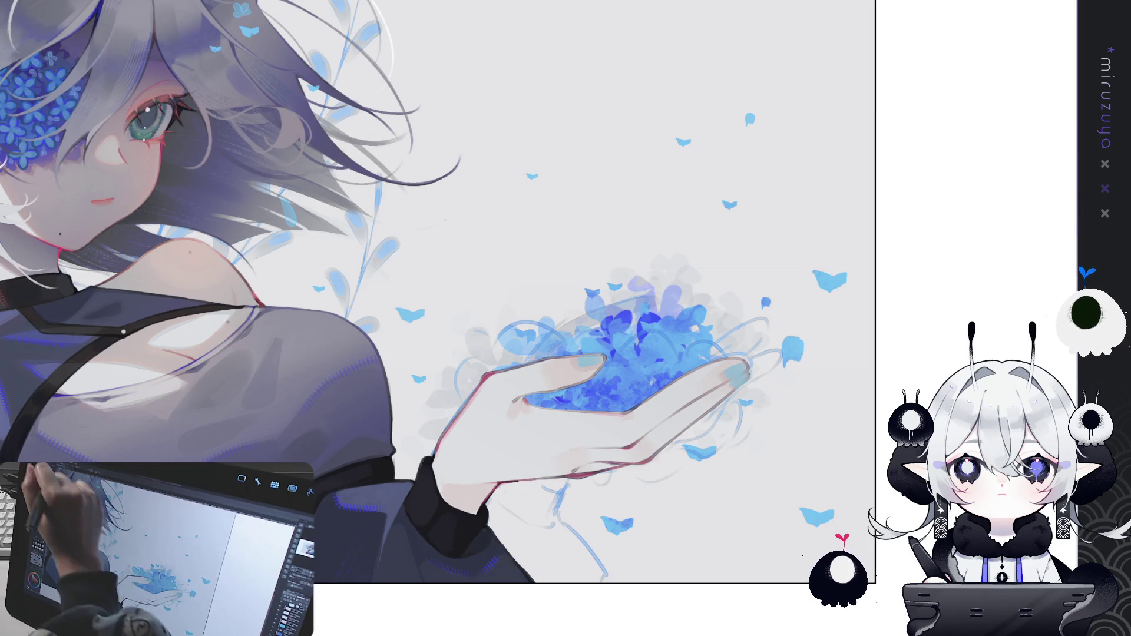
{"action": "left_click_drag", "start_coordinate": [568, 331], "coordinate": [703, 515]}
{"action": "mouse_move", "coordinate": [553, 259]}
{"action": "left_mouse_down"}
{"action": "mouse_move", "coordinate": [515, 225]}
{"action": "mouse_move", "coordinate": [502, 246]}
{"action": "left_mouse_up"}
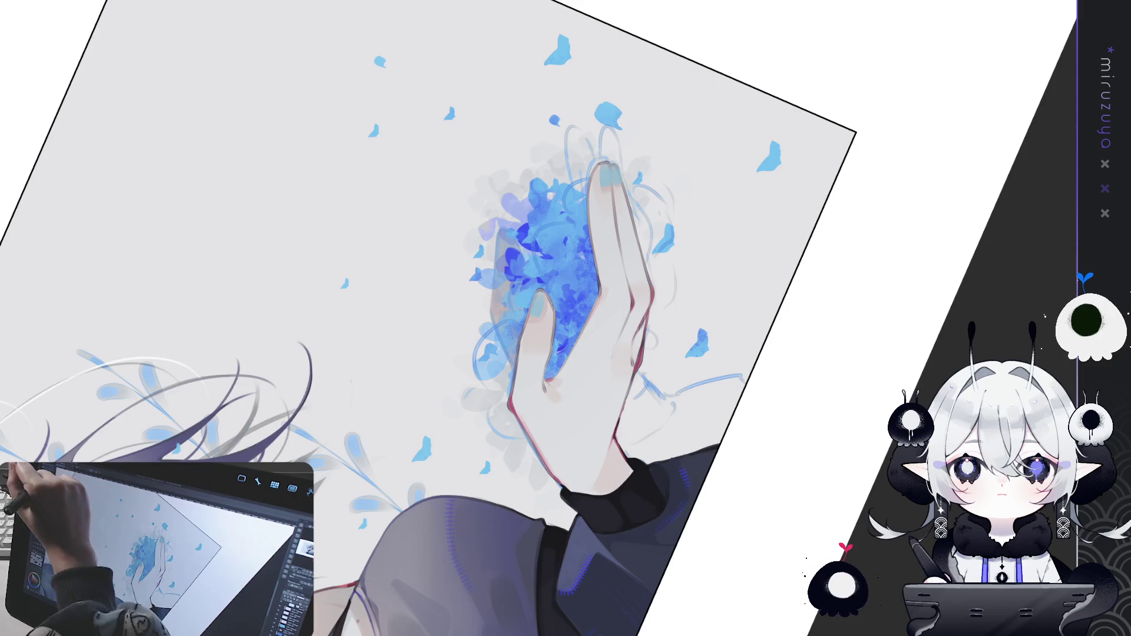
Step: Draw a dark line along the finger's edge on a slightly rotated view
{"action": "key", "text": "asciicircum"}
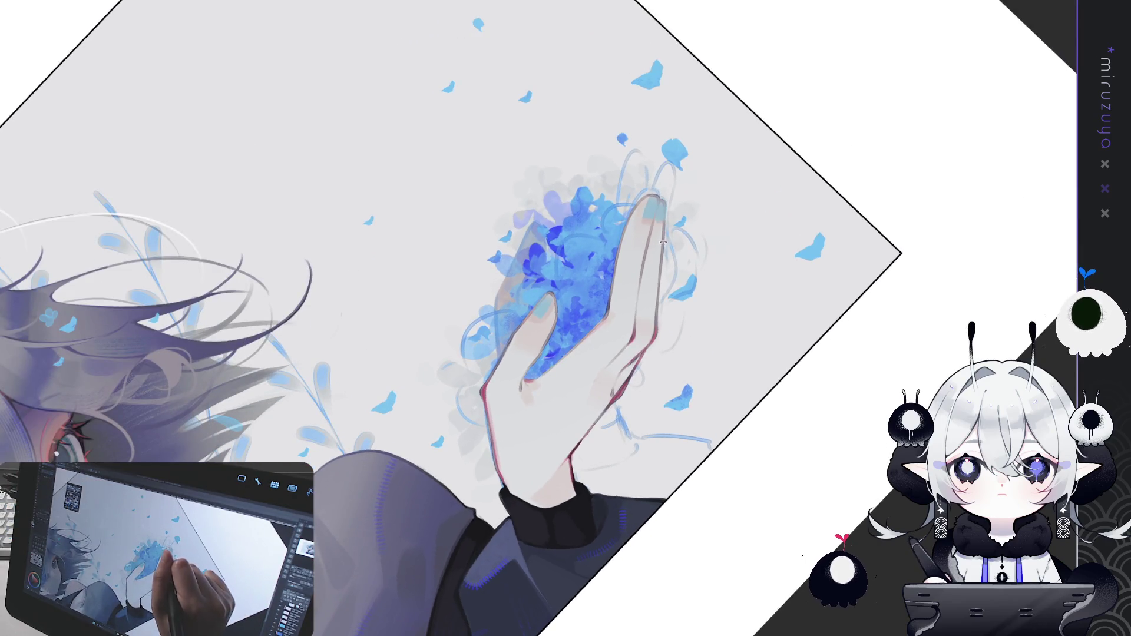
{"action": "left_click_drag", "start_coordinate": [663, 243], "coordinate": [660, 324]}
{"action": "mouse_move", "coordinate": [662, 263]}
{"action": "left_mouse_down"}
{"action": "mouse_move", "coordinate": [652, 338]}
{"action": "mouse_move", "coordinate": [663, 274]}
{"action": "left_mouse_up"}
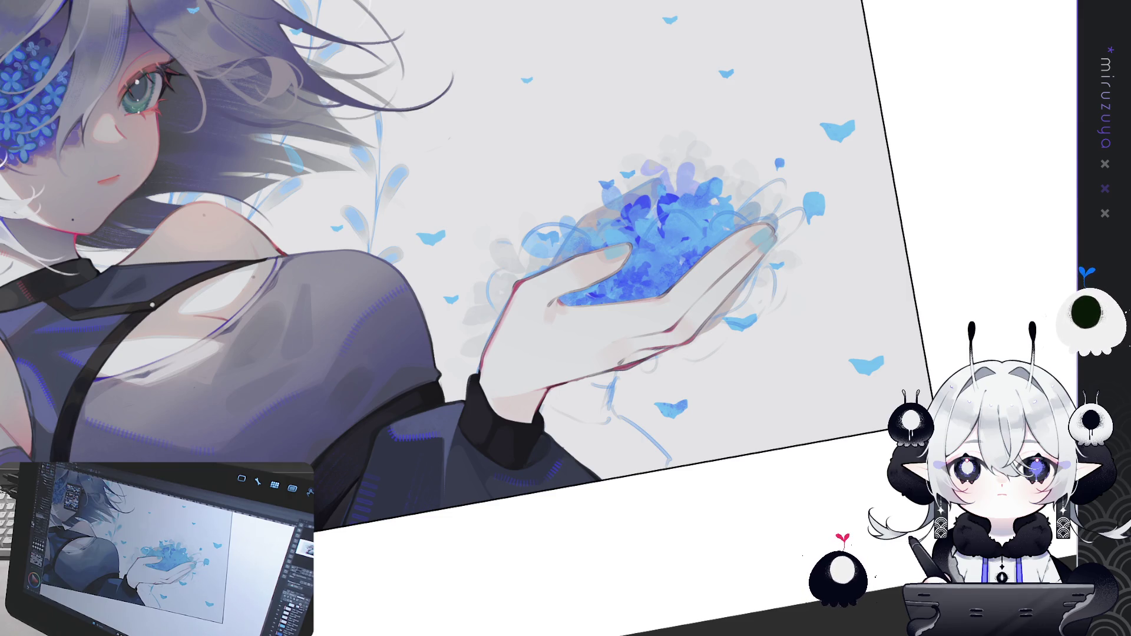
Step: Fill the wrist cuff with solid dark colour and add a thin stroke along its lower edge
{"action": "mouse_move", "coordinate": [152, 305]}
{"action": "left_mouse_down"}
{"action": "mouse_move", "coordinate": [558, 442]}
{"action": "mouse_move", "coordinate": [563, 234]}
{"action": "left_mouse_up"}
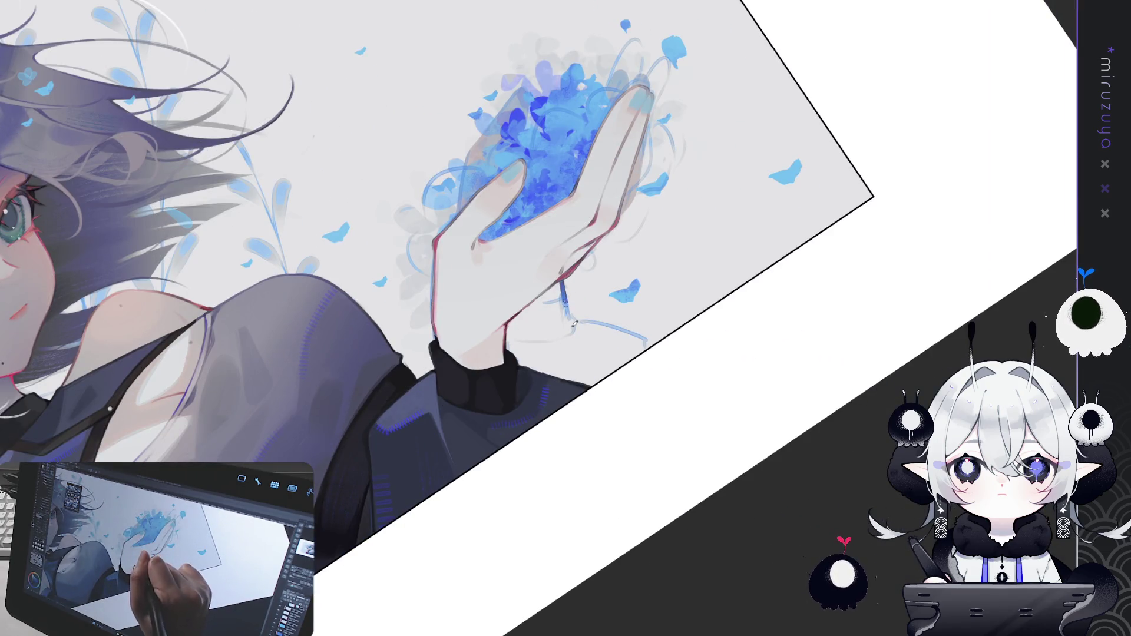
{"action": "mouse_move", "coordinate": [563, 278]}
{"action": "left_mouse_down"}
{"action": "mouse_move", "coordinate": [574, 333]}
{"action": "mouse_move", "coordinate": [547, 348]}
{"action": "left_mouse_up"}
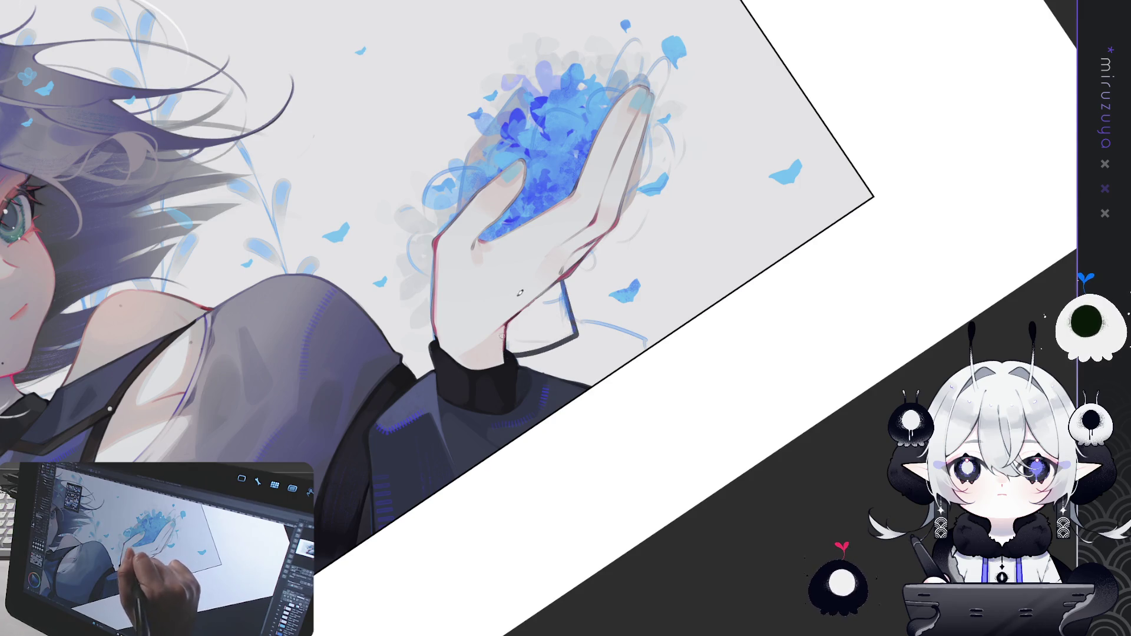
{"action": "left_click", "coordinate": [557, 316]}
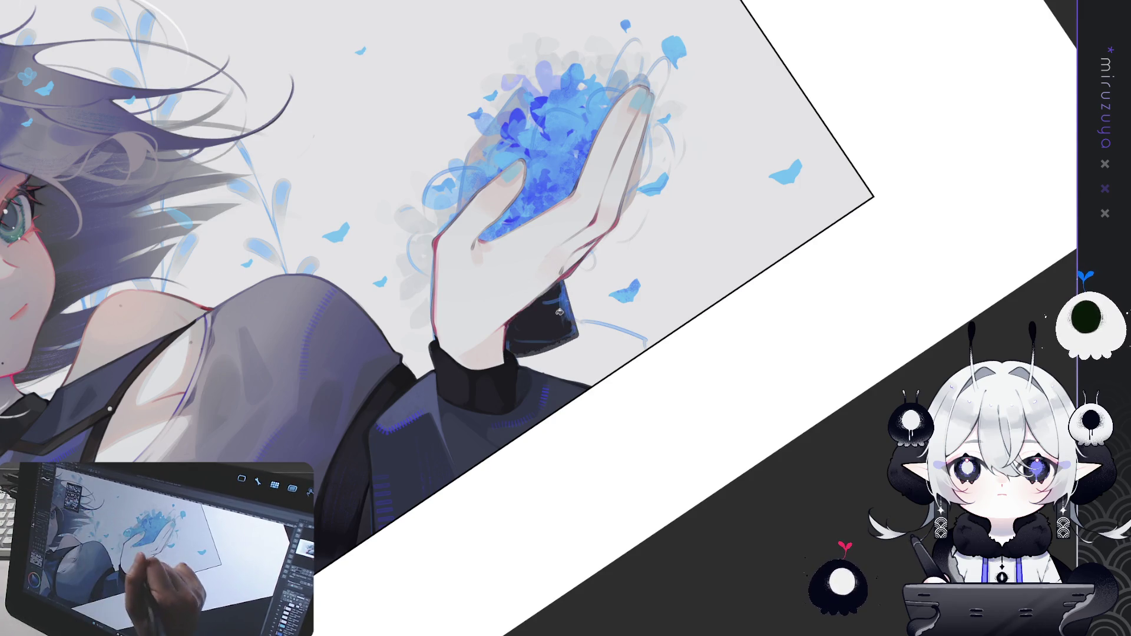
{"action": "left_click_drag", "start_coordinate": [606, 274], "coordinate": [280, 347]}
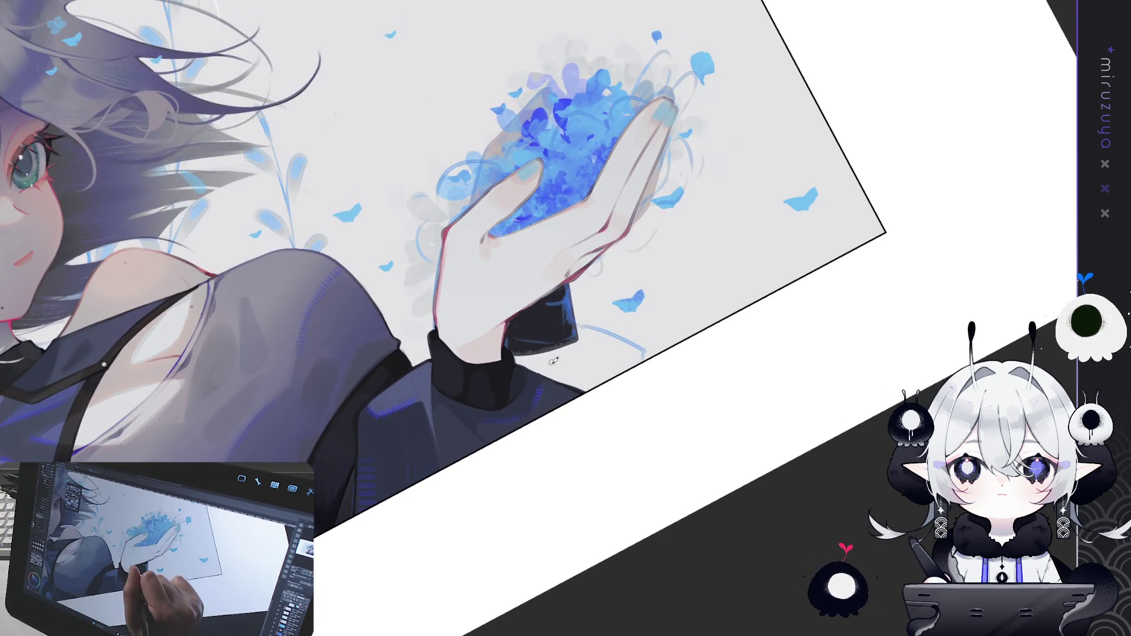
{"action": "mouse_move", "coordinate": [552, 351]}
{"action": "left_mouse_down"}
{"action": "mouse_move", "coordinate": [558, 387]}
{"action": "mouse_move", "coordinate": [533, 371]}
{"action": "mouse_move", "coordinate": [553, 367]}
{"action": "left_mouse_up"}
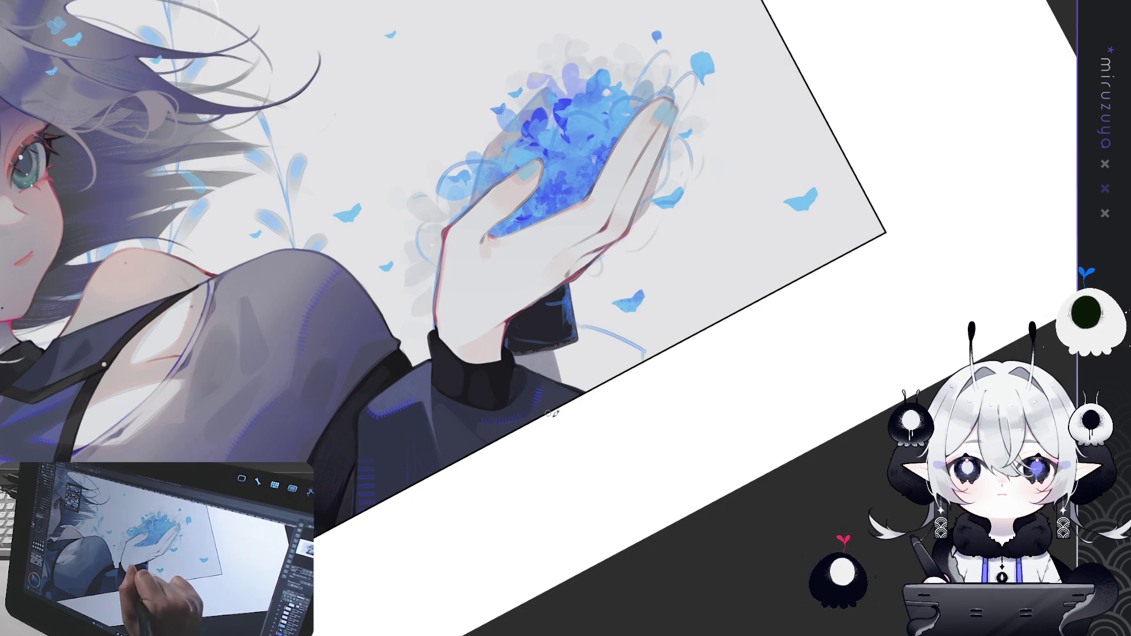
{"action": "key", "text": "ctrl+0"}
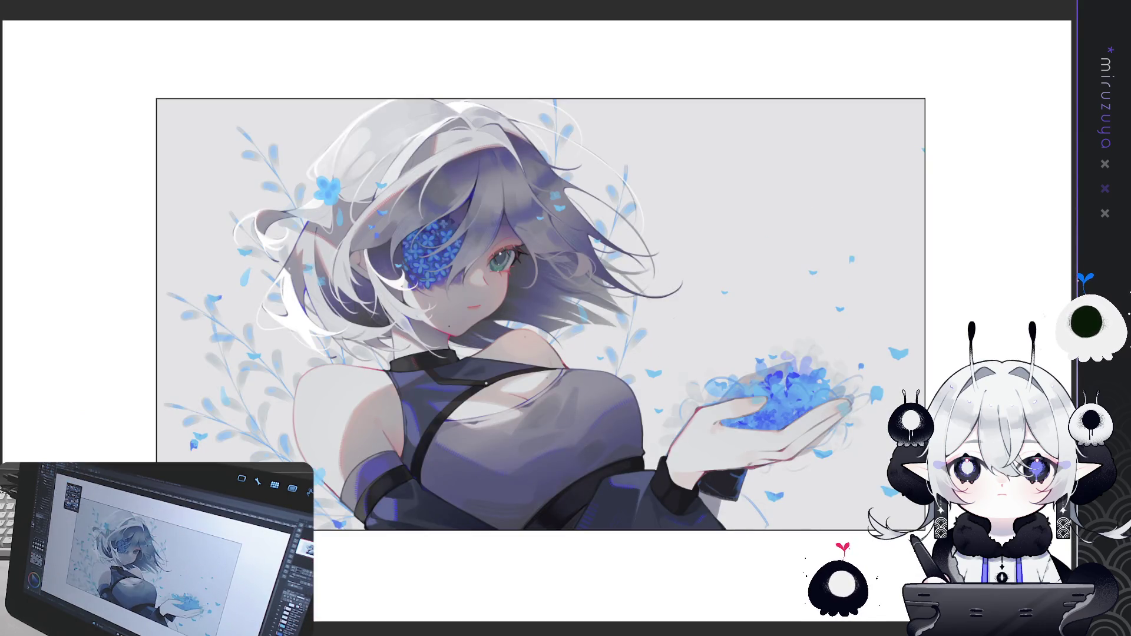
Step: Make the light-blue haze around the held flowers paler, then zoom onto the petal-filled hand
{"action": "key", "text": "ctrl+z"}
{"action": "mouse_move", "coordinate": [966, 453]}
{"action": "left_mouse_down"}
{"action": "mouse_move", "coordinate": [752, 437]}
{"action": "mouse_move", "coordinate": [837, 463]}
{"action": "mouse_move", "coordinate": [843, 265]}
{"action": "left_mouse_up"}
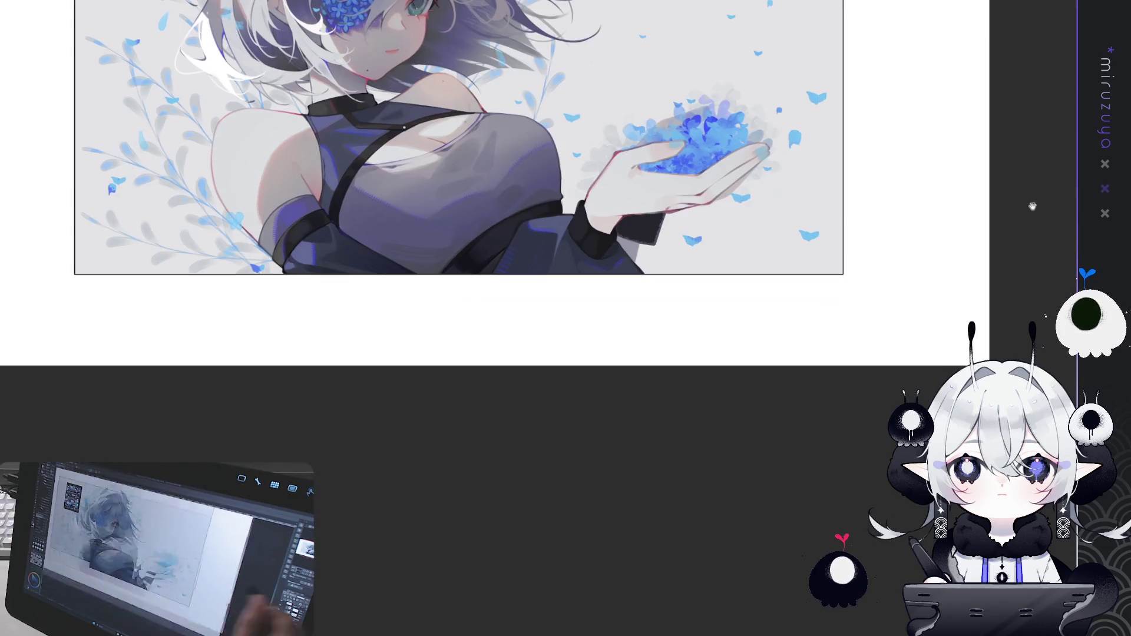
{"action": "left_click_drag", "start_coordinate": [843, 459], "coordinate": [884, 354]}
{"action": "left_click_drag", "start_coordinate": [514, 353], "coordinate": [514, 260]}
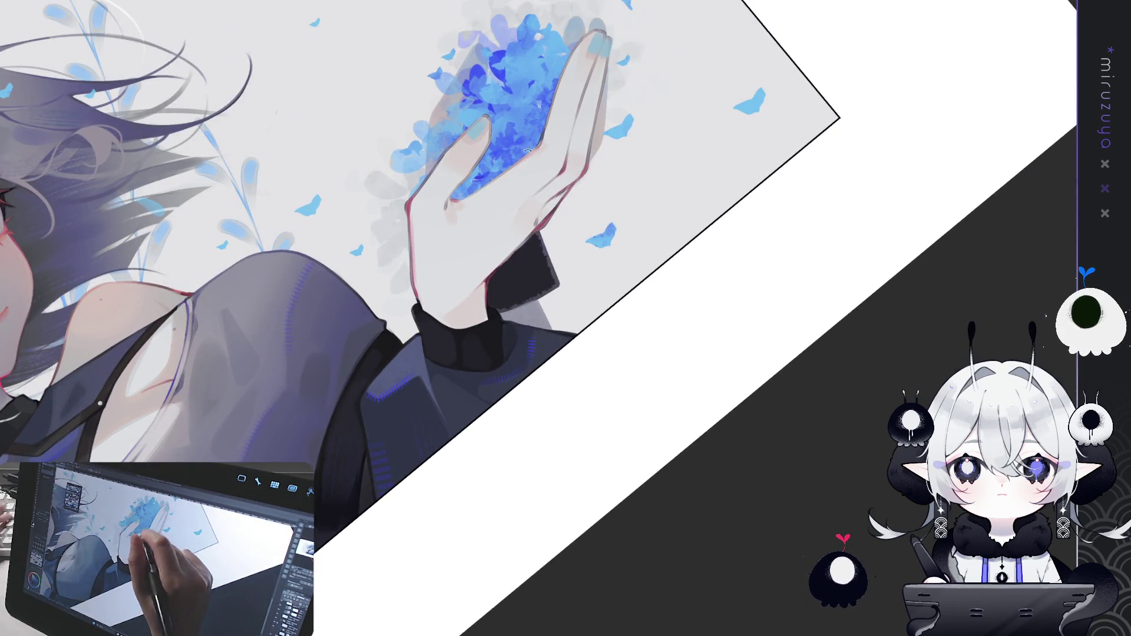
Step: Darken the jacket cuff below the hand and add darker blue accents to the petal cluster
{"action": "left_click_drag", "start_coordinate": [554, 282], "coordinate": [499, 308]}
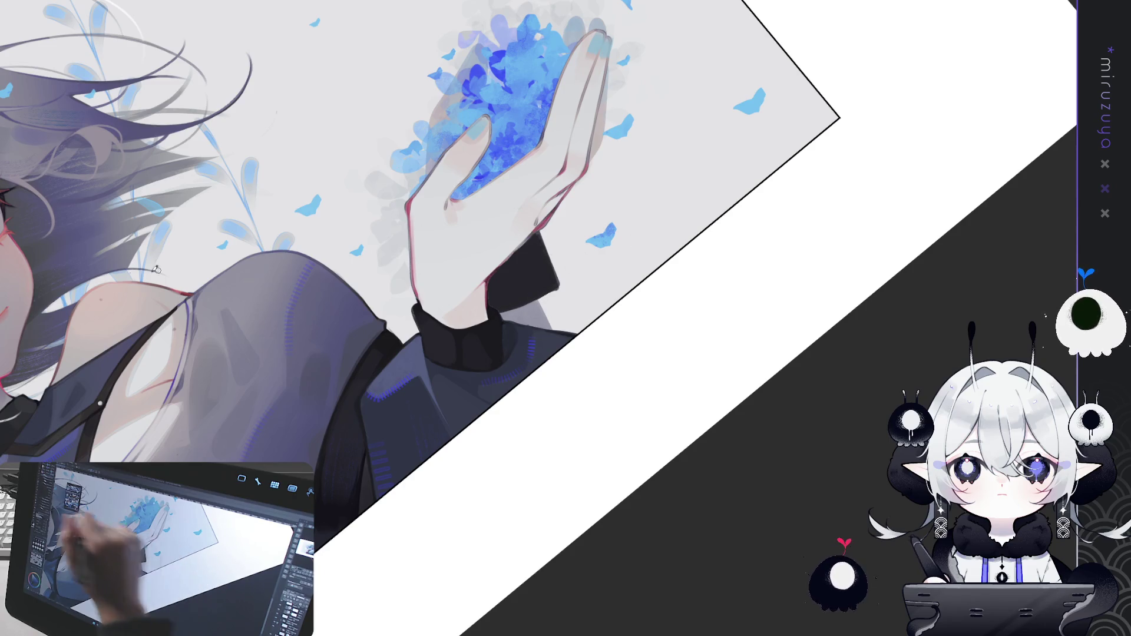
{"action": "left_click_drag", "start_coordinate": [541, 233], "coordinate": [557, 289]}
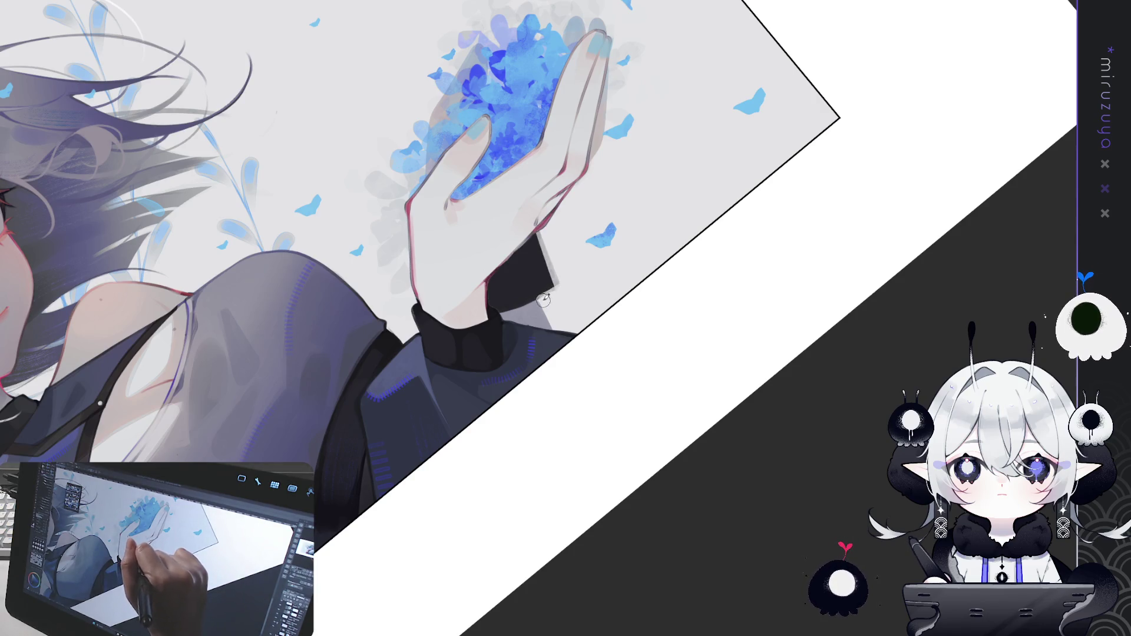
{"action": "mouse_move", "coordinate": [723, 338]}
{"action": "left_mouse_down"}
{"action": "mouse_move", "coordinate": [715, 503]}
{"action": "mouse_move", "coordinate": [697, 501]}
{"action": "left_mouse_up"}
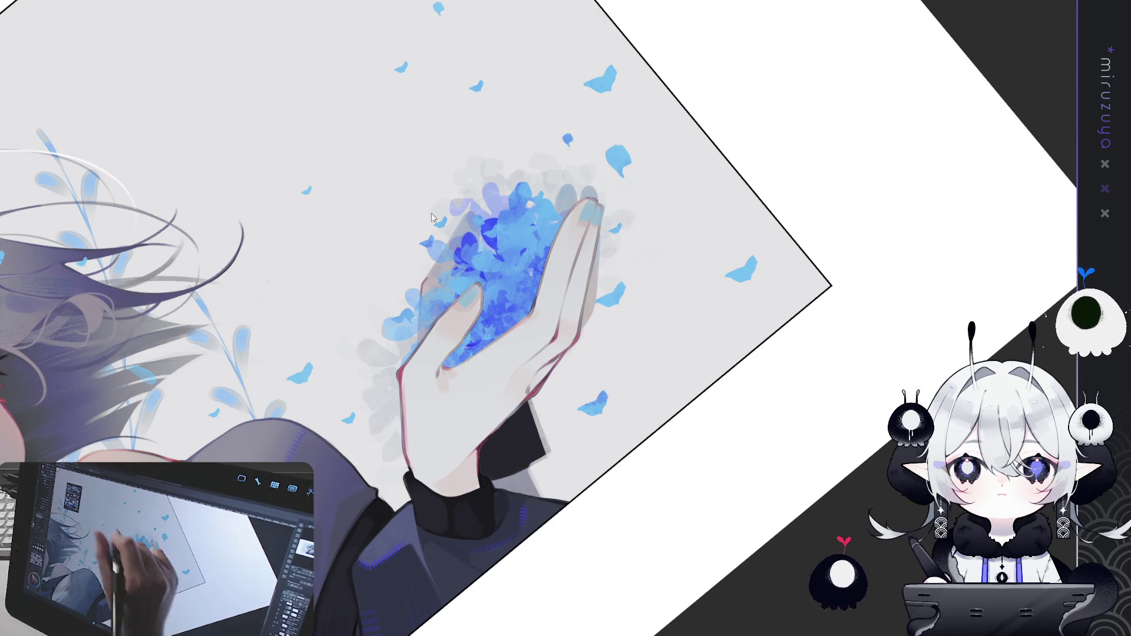
{"action": "mouse_move", "coordinate": [427, 278]}
{"action": "left_mouse_down"}
{"action": "mouse_move", "coordinate": [422, 312]}
{"action": "mouse_move", "coordinate": [431, 308]}
{"action": "left_mouse_up"}
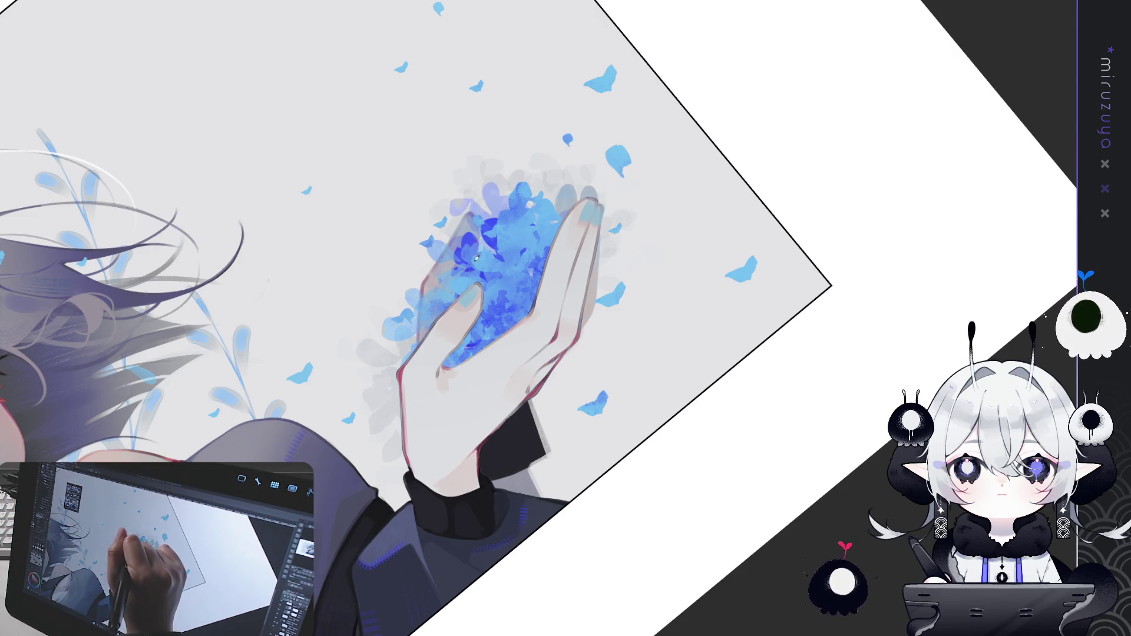
{"action": "left_click_drag", "start_coordinate": [564, 203], "coordinate": [564, 189]}
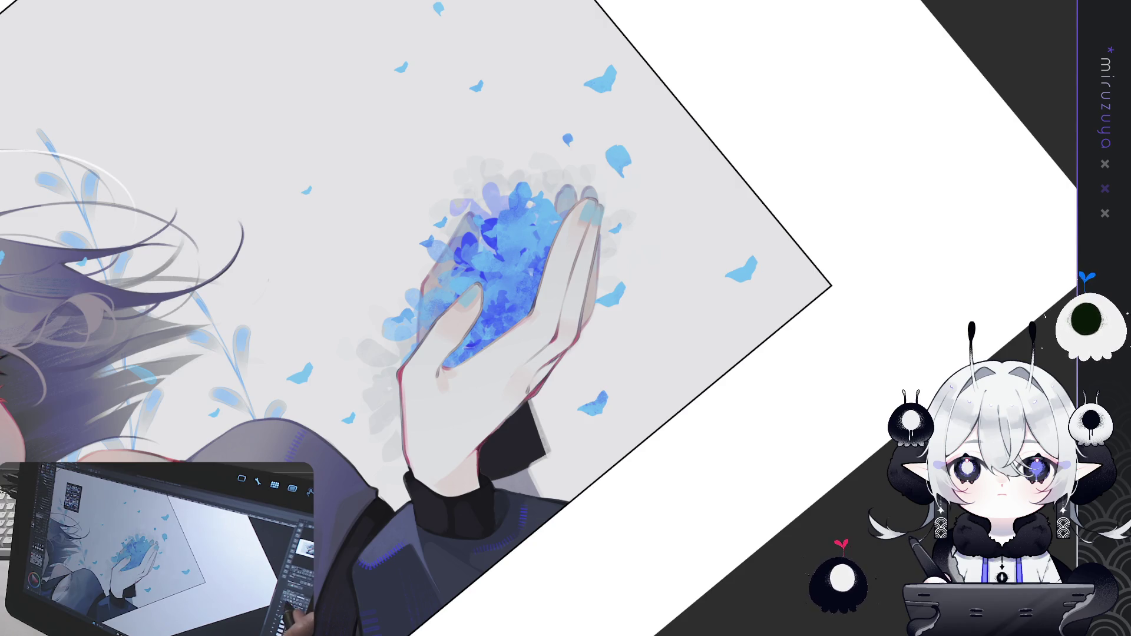
Step: Stamp four small blue petals near the palm, discarding a trial grass-and-leaf stroke
{"action": "left_click_drag", "start_coordinate": [588, 312], "coordinate": [517, 324]}
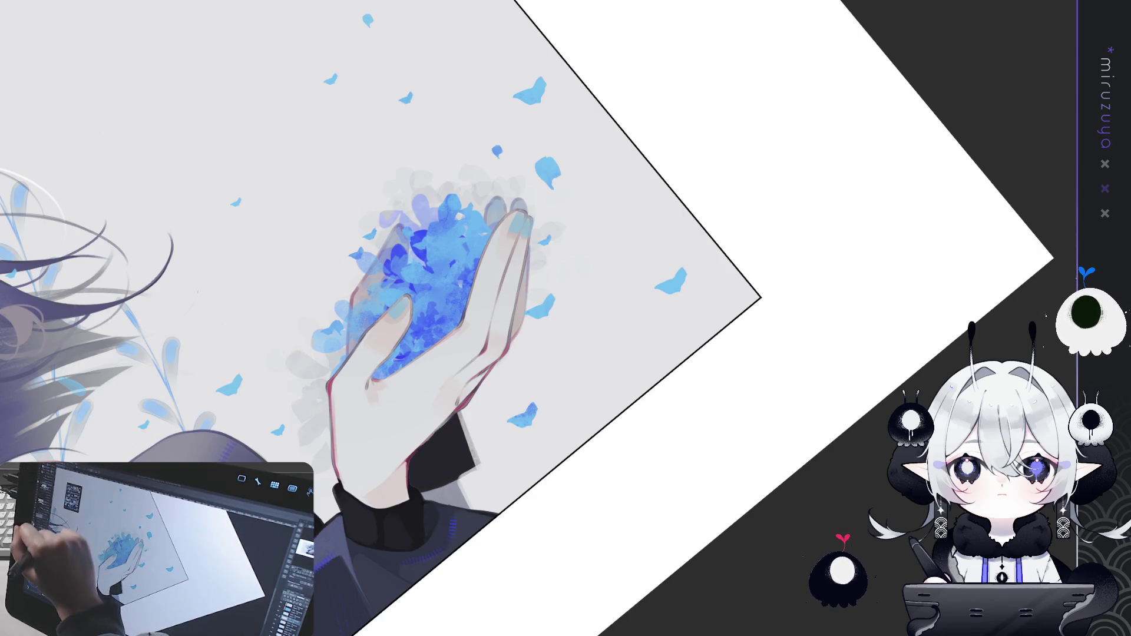
{"action": "mouse_move", "coordinate": [518, 306]}
{"action": "left_mouse_down"}
{"action": "mouse_move", "coordinate": [559, 177]}
{"action": "mouse_move", "coordinate": [524, 292]}
{"action": "left_mouse_up"}
{"action": "key", "text": "ctrl+z"}
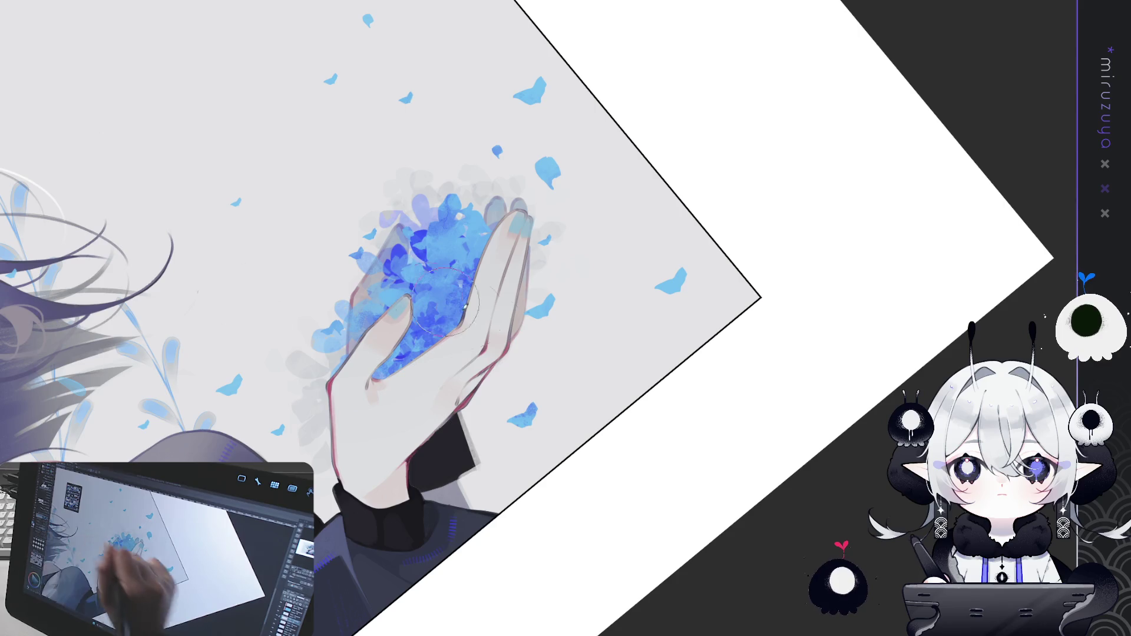
{"action": "left_click", "coordinate": [414, 377]}
{"action": "left_click", "coordinate": [442, 365]}
{"action": "left_click", "coordinate": [454, 361]}
{"action": "left_click", "coordinate": [425, 389]}
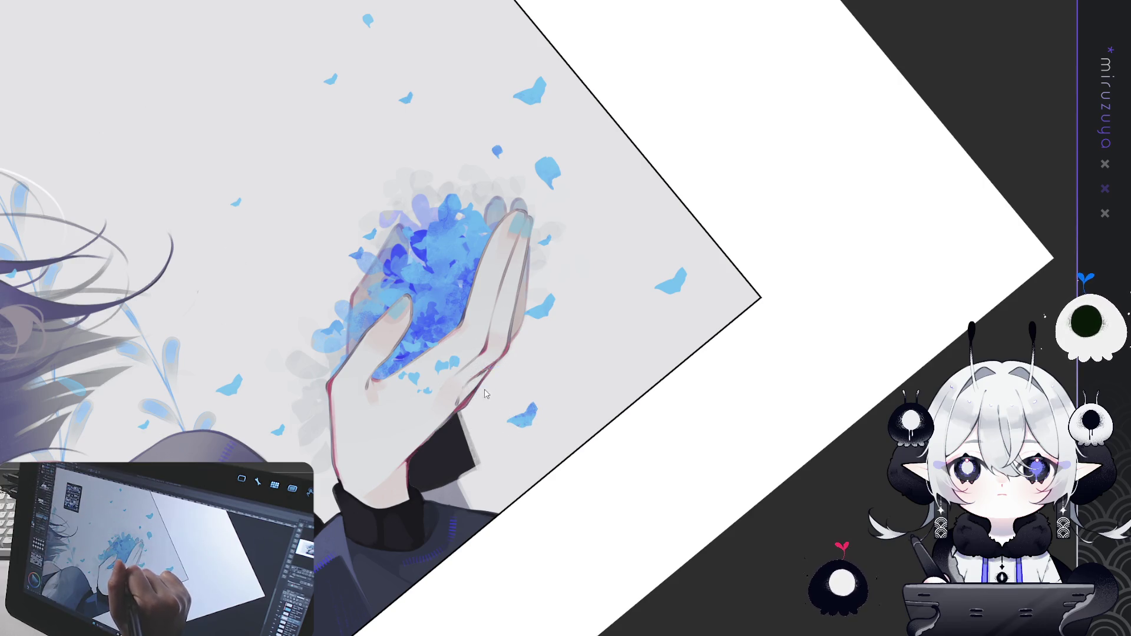
Step: Scatter six small blue petals beside the fingers and across the palm
{"action": "left_click", "coordinate": [474, 360]}
{"action": "left_click", "coordinate": [486, 388]}
{"action": "left_click", "coordinate": [509, 360]}
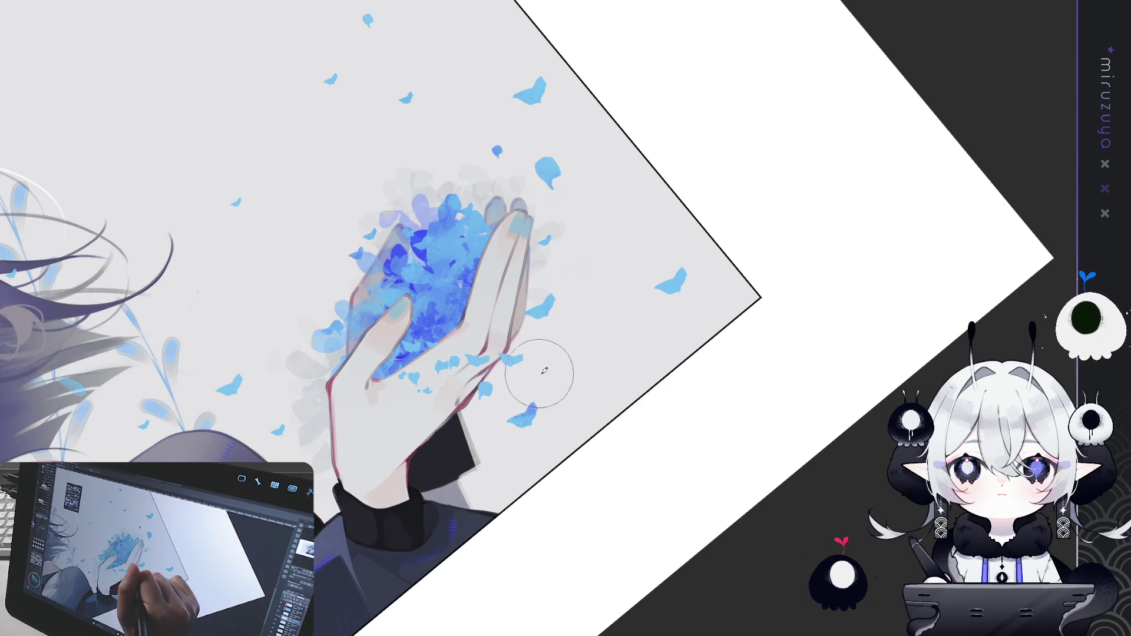
{"action": "left_click", "coordinate": [371, 406]}
{"action": "left_click", "coordinate": [409, 427]}
{"action": "left_click", "coordinate": [415, 380]}
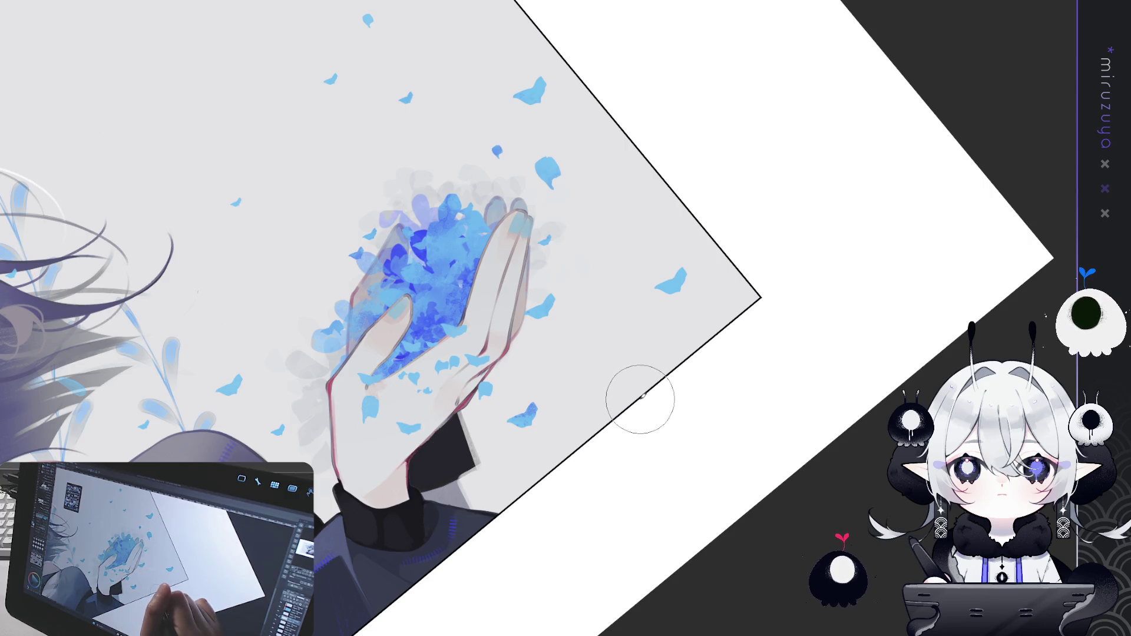
Step: Add blue petals and tiny specks just below the hand, re-placing one petal slightly higher
{"action": "left_click_drag", "start_coordinate": [609, 235], "coordinate": [510, 324]}
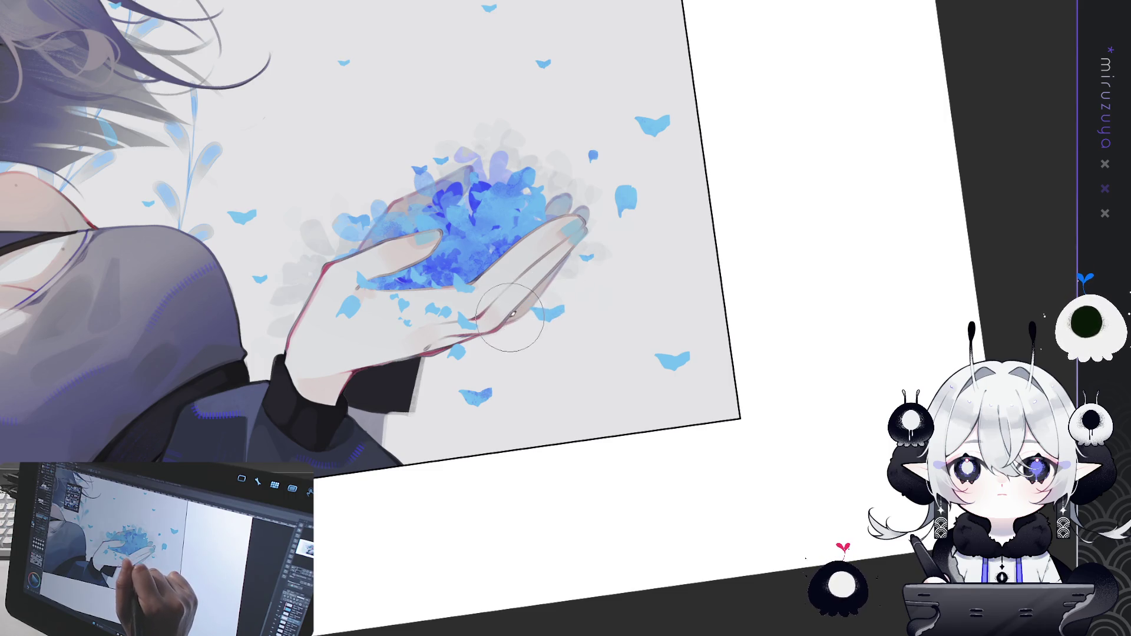
{"action": "left_click_drag", "start_coordinate": [521, 309], "coordinate": [497, 322]}
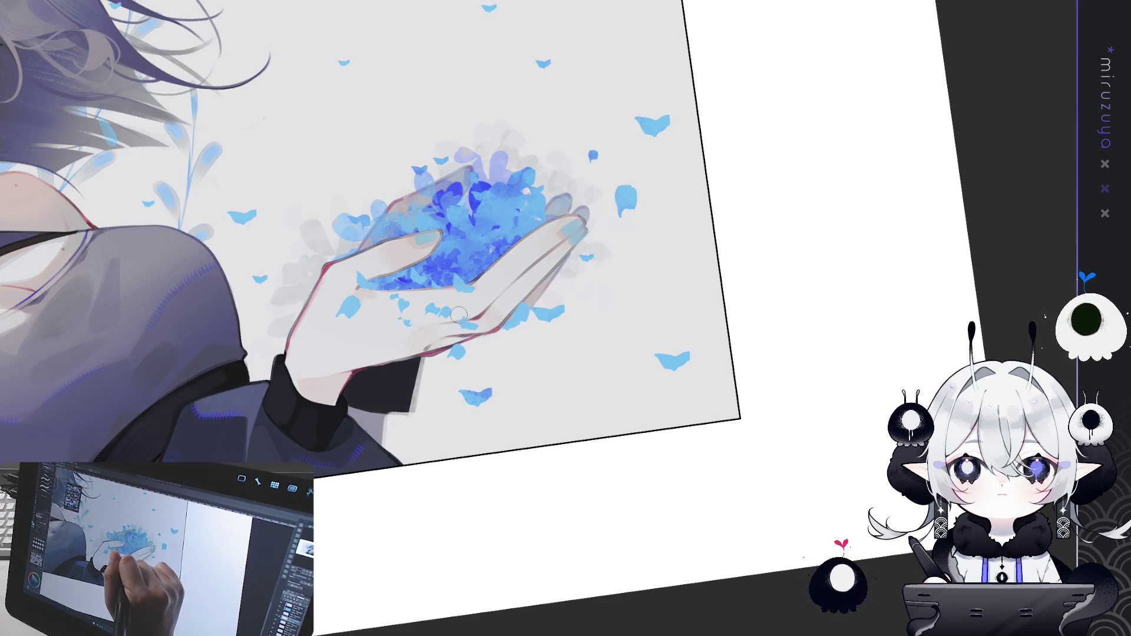
{"action": "left_click", "coordinate": [517, 362]}
{"action": "key", "text": "ctrl+z"}
{"action": "left_click", "coordinate": [532, 345]}
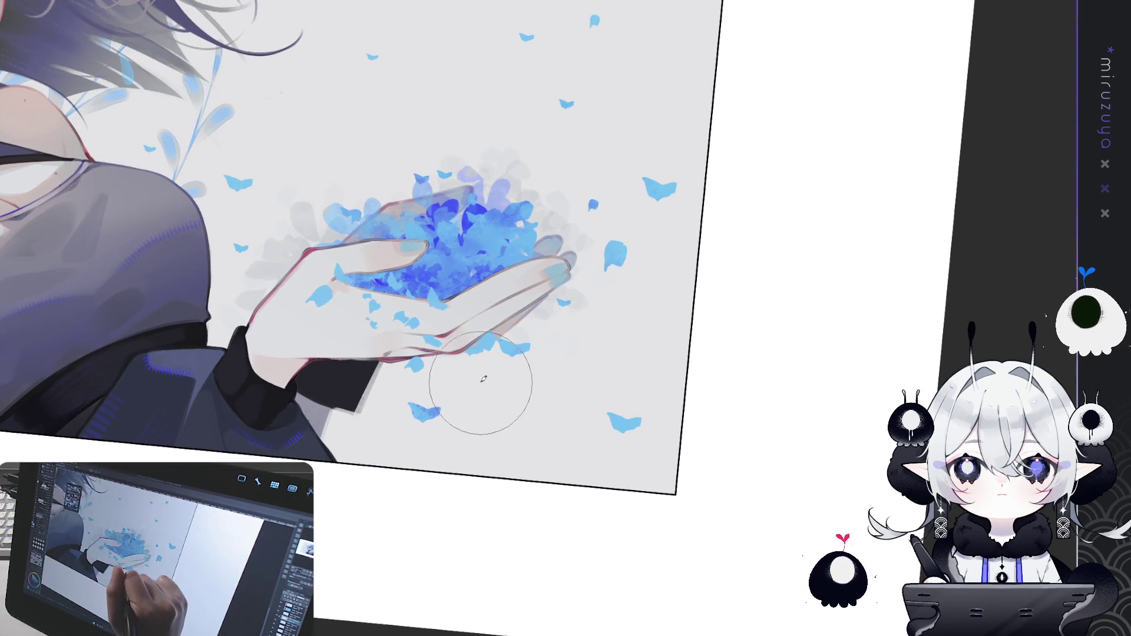
{"action": "left_click_drag", "start_coordinate": [502, 374], "coordinate": [463, 359]}
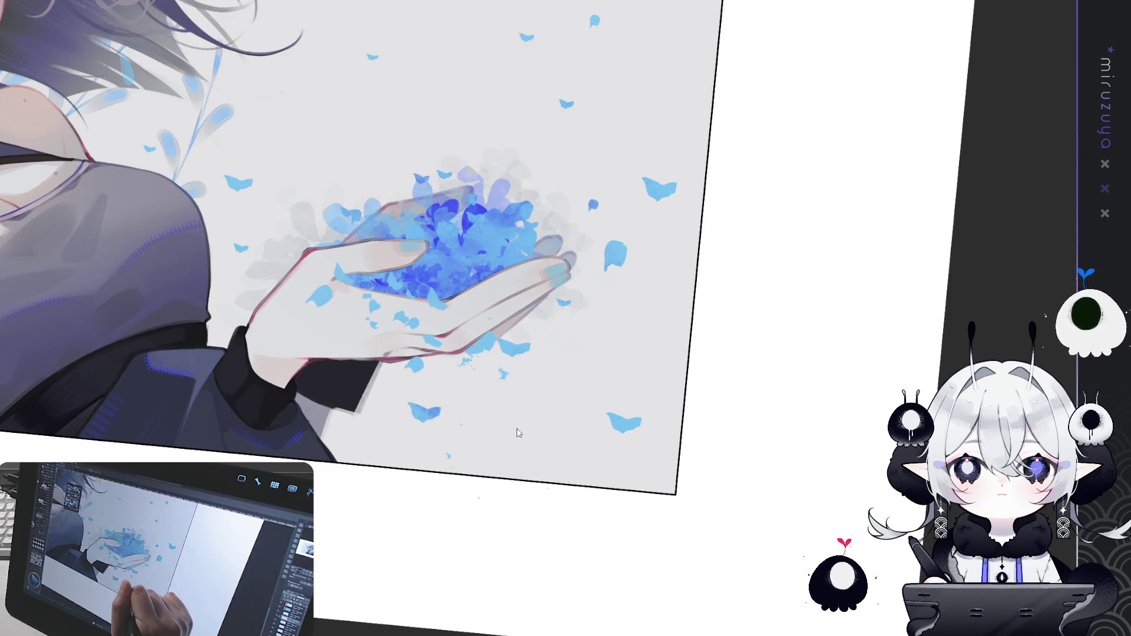
{"action": "left_click", "coordinate": [486, 434]}
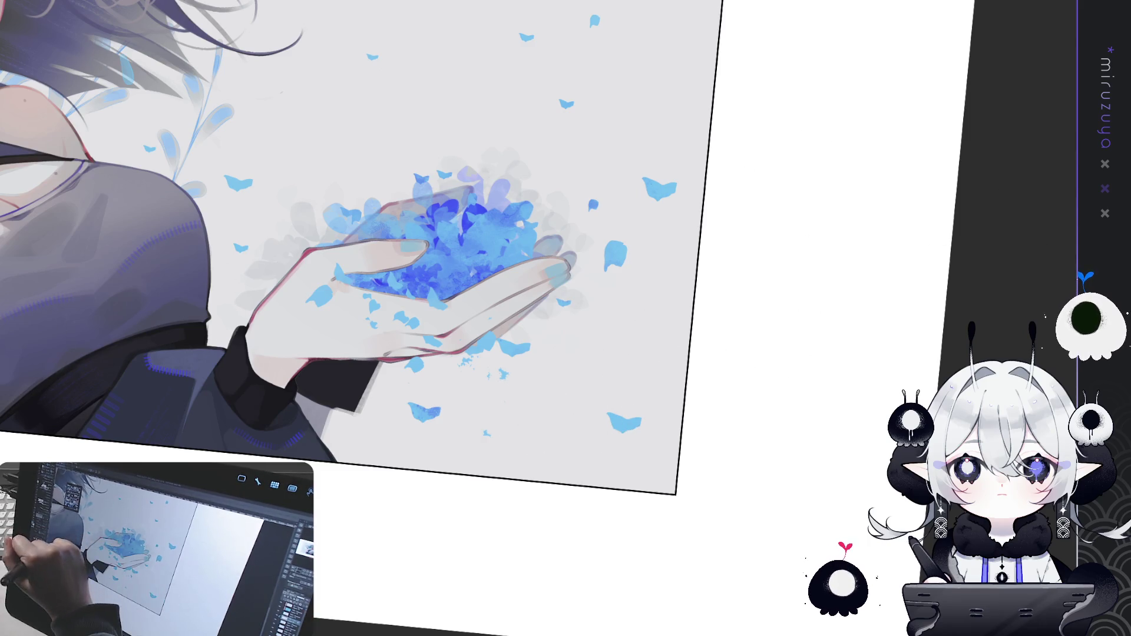
{"action": "left_click_drag", "start_coordinate": [421, 364], "coordinate": [466, 361]}
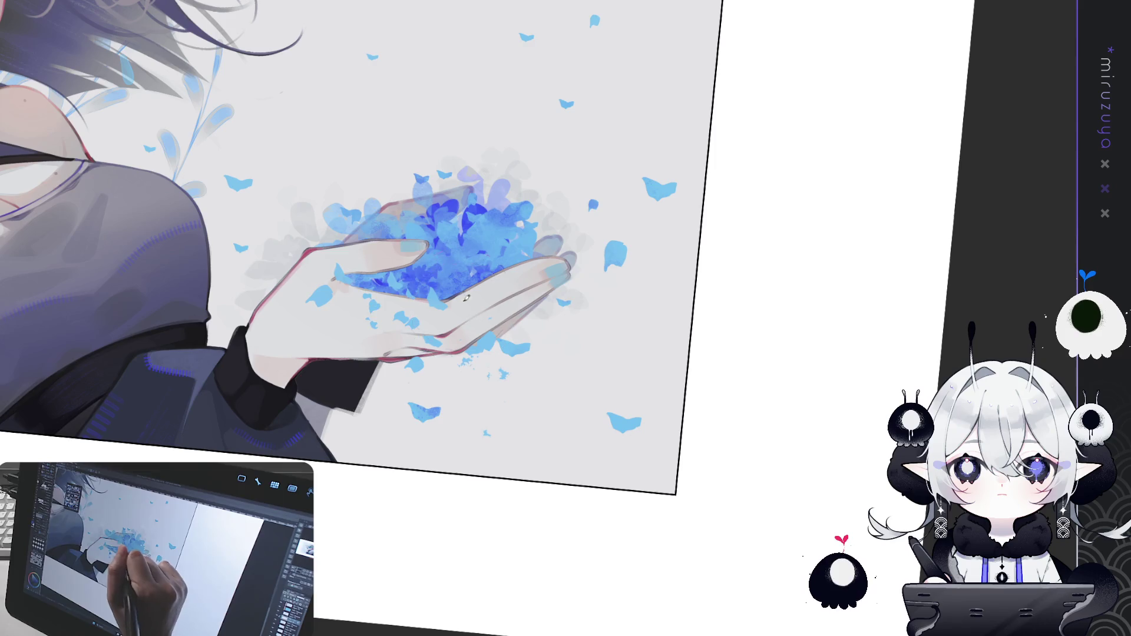
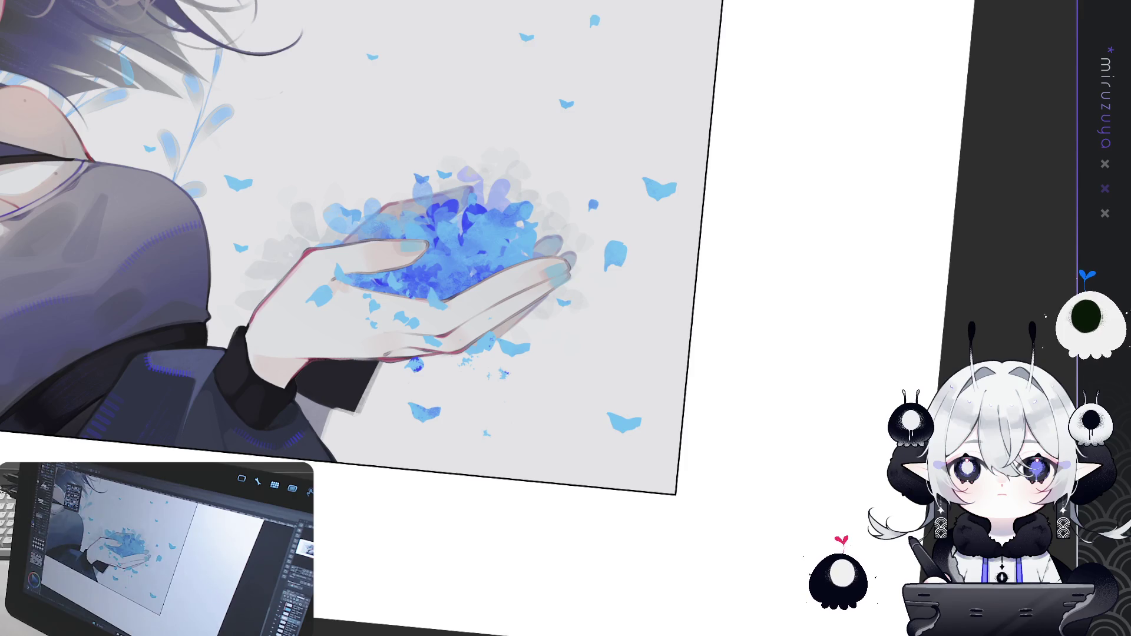
Step: Check eye-to-chest alignment with diagonal and vertical guide lines, undo both, and fit the canvas
{"action": "key", "text": "ctrl+0"}
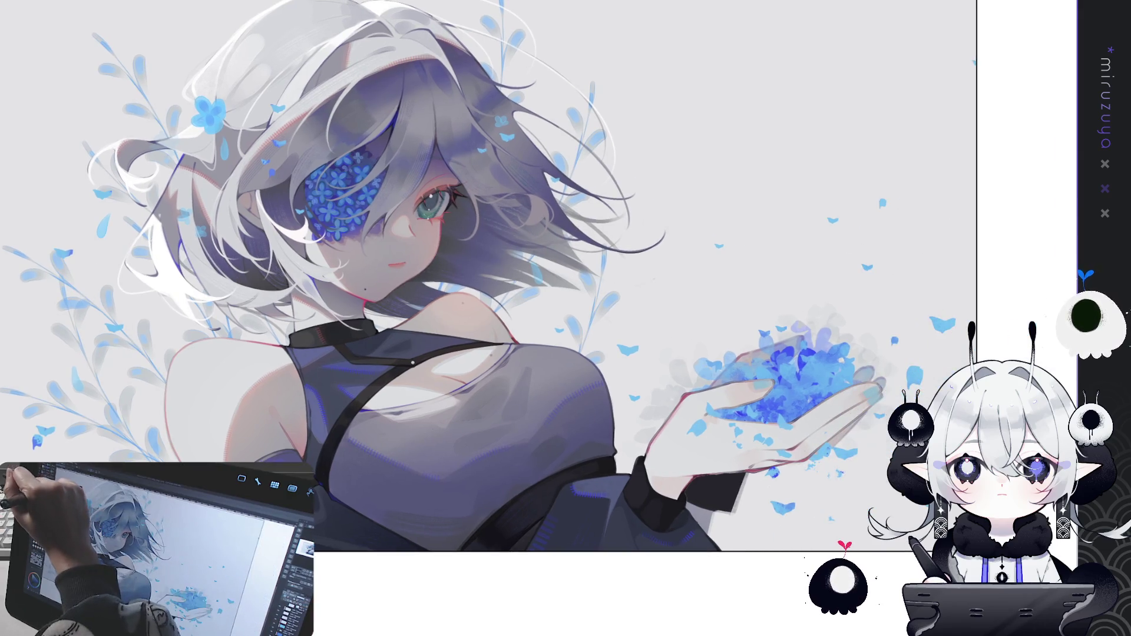
{"action": "left_click_drag", "start_coordinate": [435, 158], "coordinate": [615, 382]}
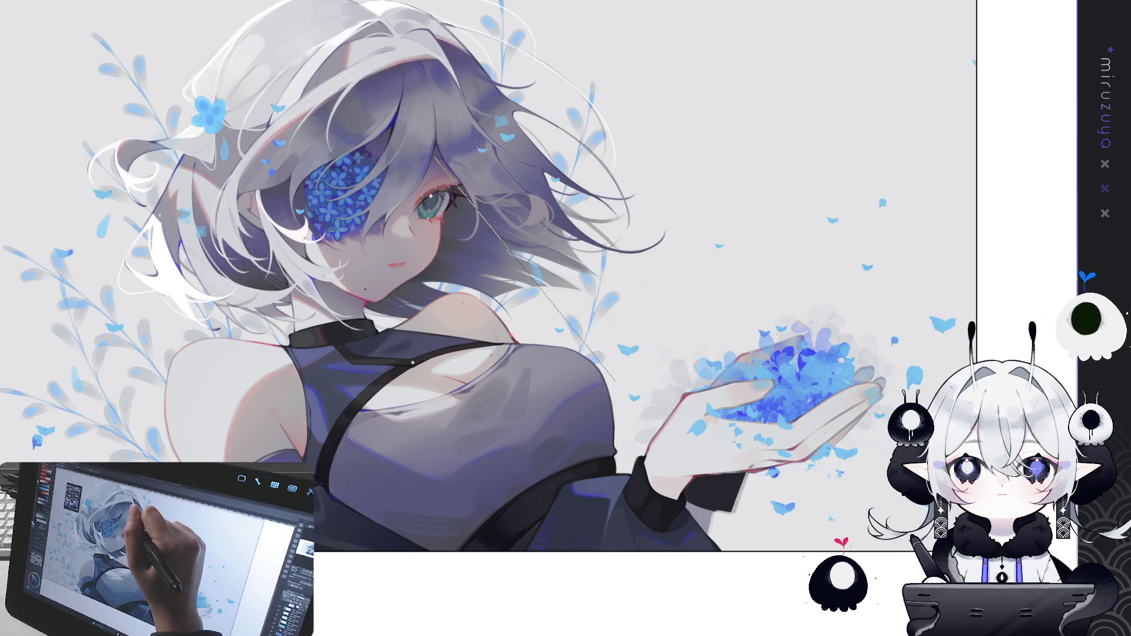
{"action": "key", "text": "ctrl+z"}
{"action": "left_click_drag", "start_coordinate": [464, 203], "coordinate": [480, 374]}
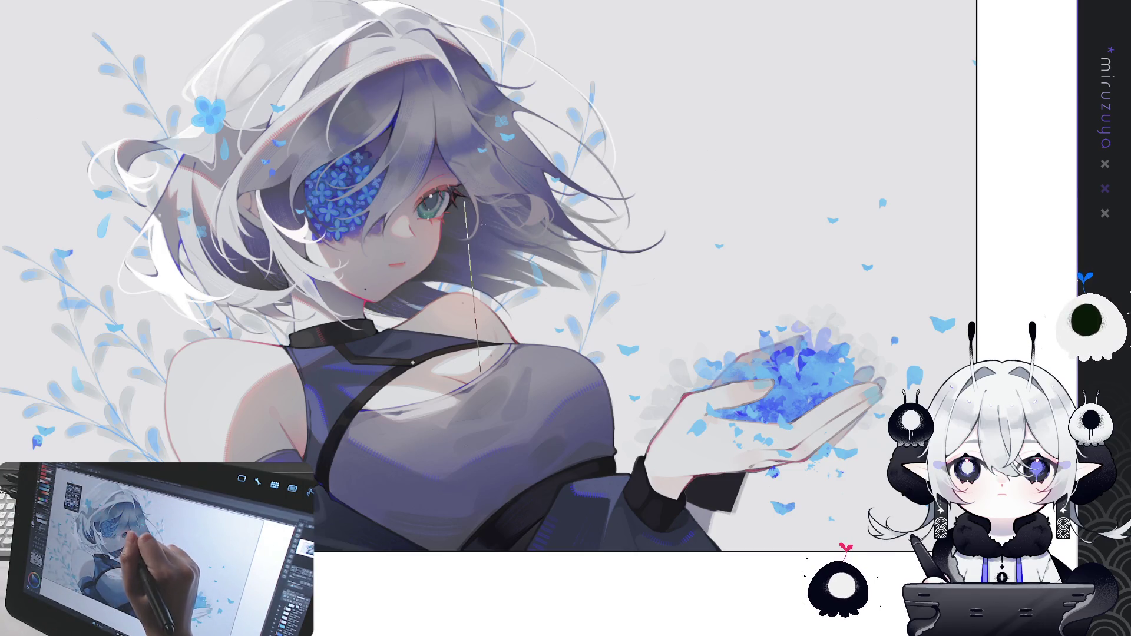
{"action": "key", "text": "ctrl+z"}
{"action": "key", "text": "ctrl+0"}
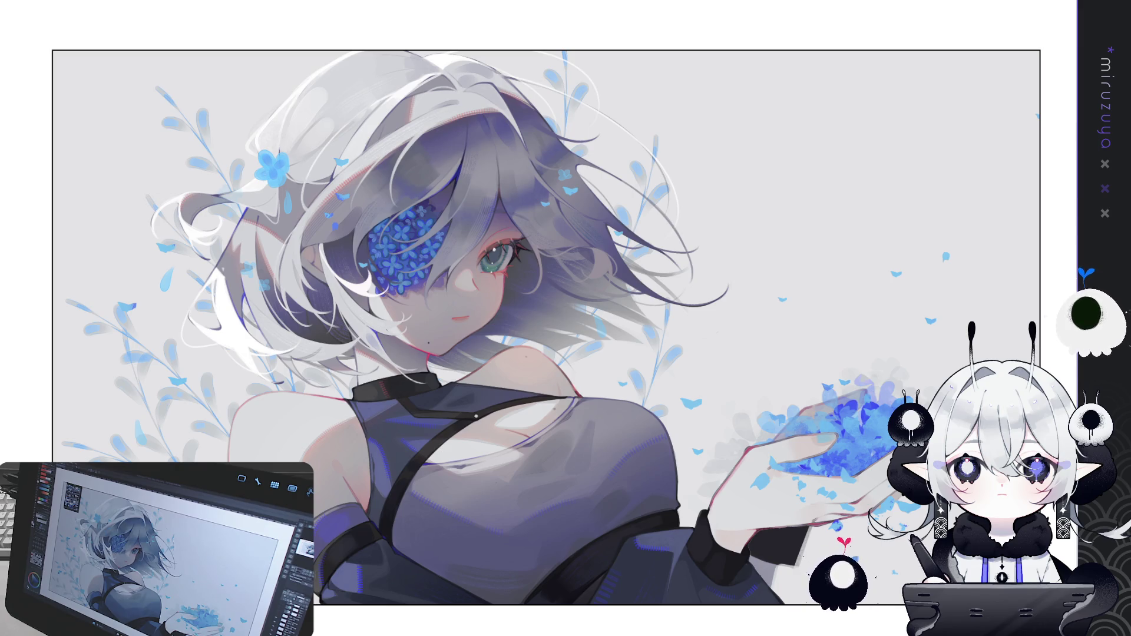
Step: Zoom out, flip the view horizontally, and spread the grey noise texture over the background
{"action": "key", "text": "ctrl+minus"}
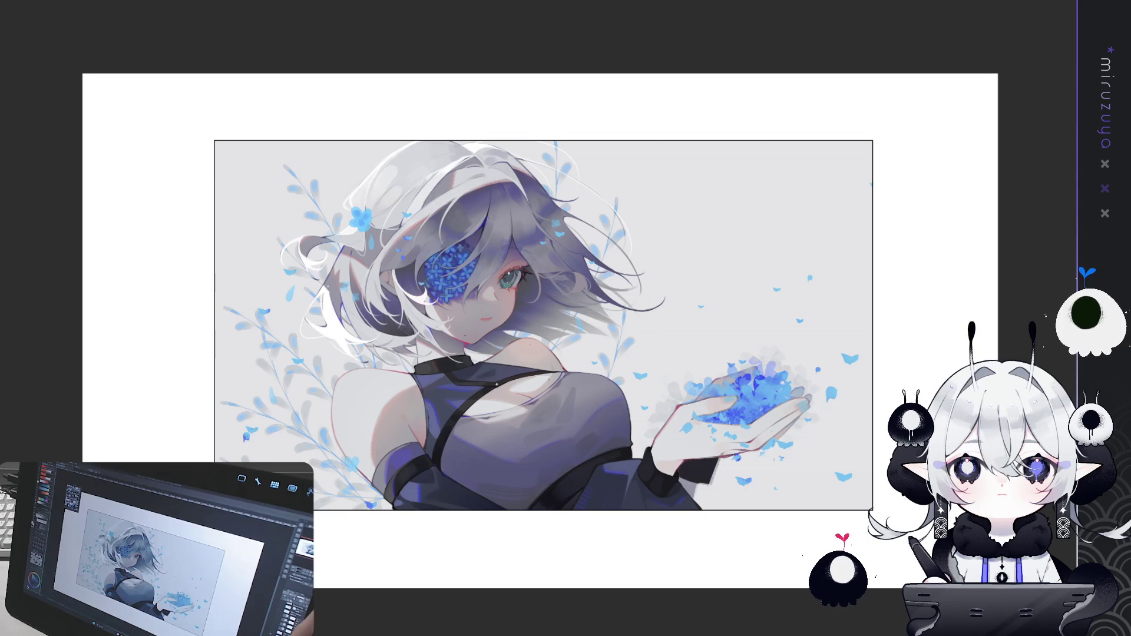
{"action": "key", "text": "h"}
{"action": "key", "text": "h"}
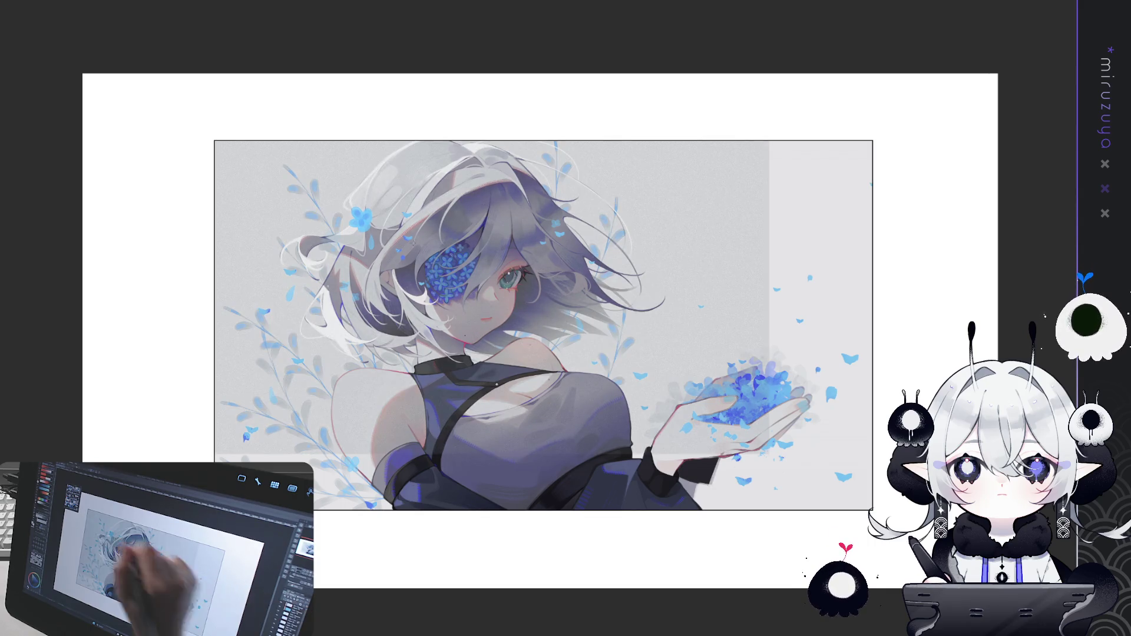
{"action": "left_click", "coordinate": [844, 424]}
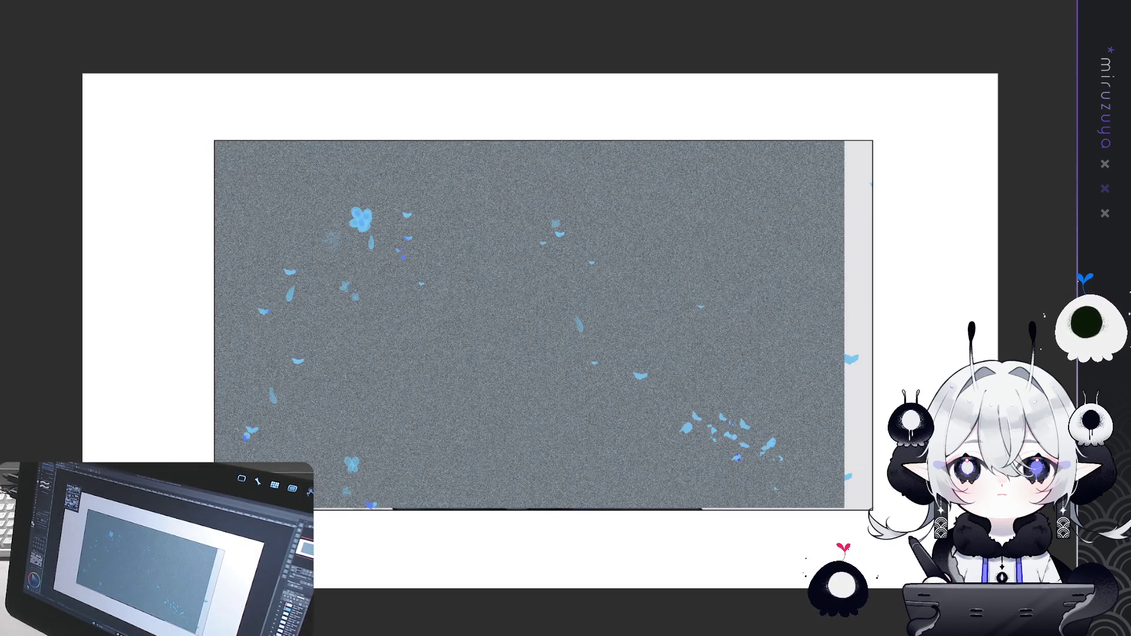
Step: Drag the grey noise texture up-left, down and up-right until it spans the whole canvas
{"action": "mouse_move", "coordinate": [792, 431]}
{"action": "left_mouse_down"}
{"action": "mouse_move", "coordinate": [735, 416]}
{"action": "mouse_move", "coordinate": [661, 362]}
{"action": "left_mouse_up"}
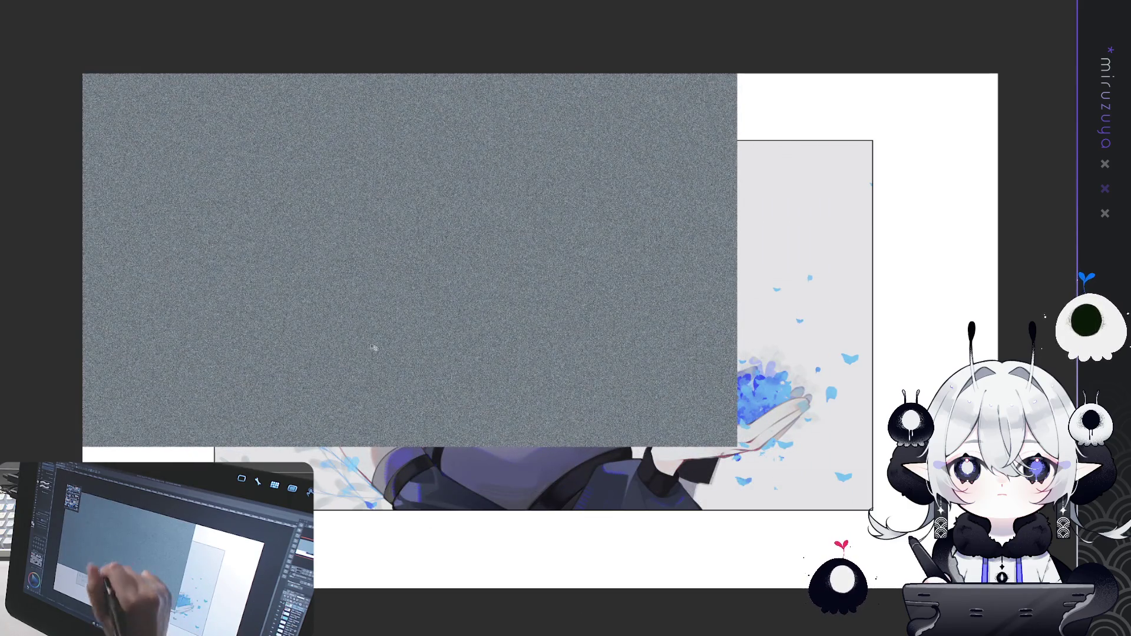
{"action": "left_click_drag", "start_coordinate": [495, 293], "coordinate": [459, 528]}
{"action": "mouse_move", "coordinate": [631, 396]}
{"action": "left_mouse_down"}
{"action": "mouse_move", "coordinate": [872, 327]}
{"action": "mouse_move", "coordinate": [817, 327]}
{"action": "left_mouse_up"}
{"action": "key", "text": "Return"}
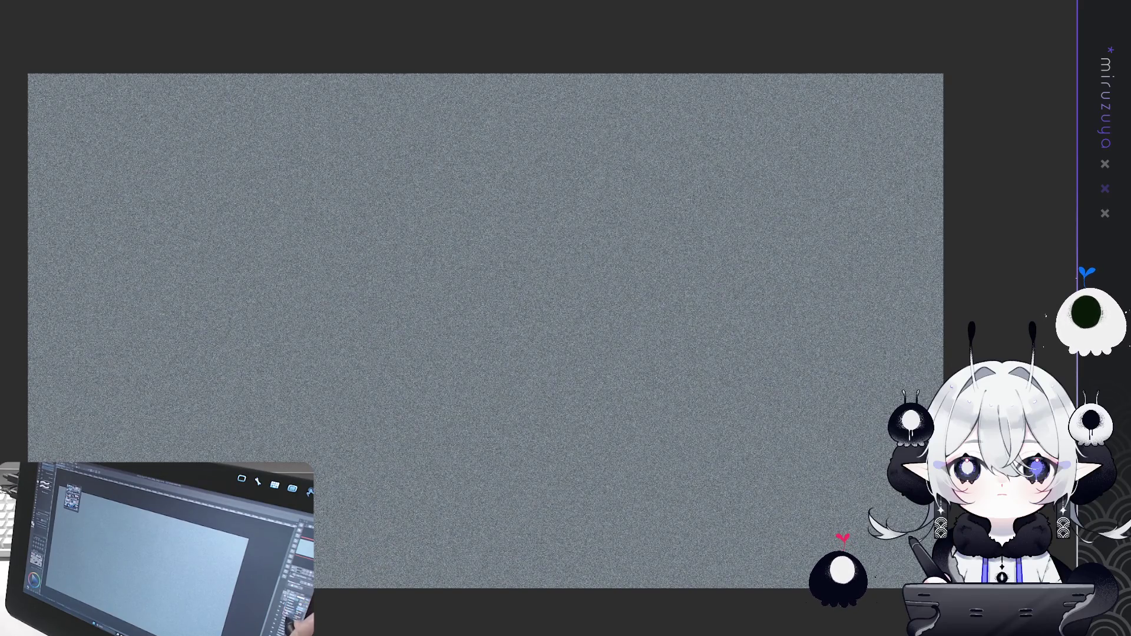
{"action": "key", "text": "ctrl+z"}
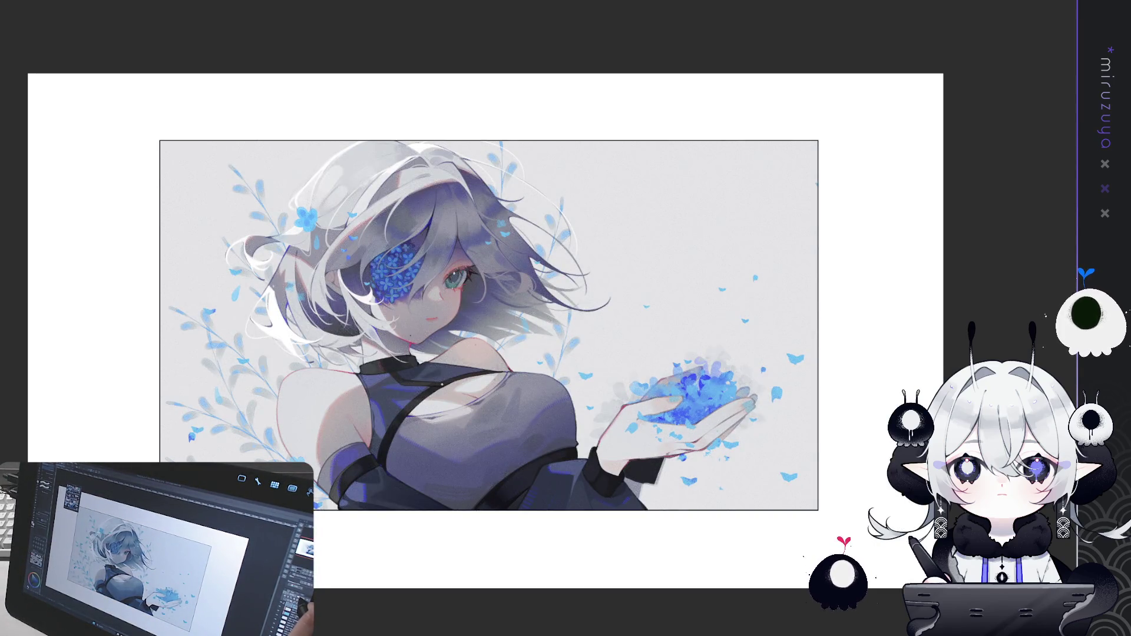
{"action": "key", "text": "ctrl+minus"}
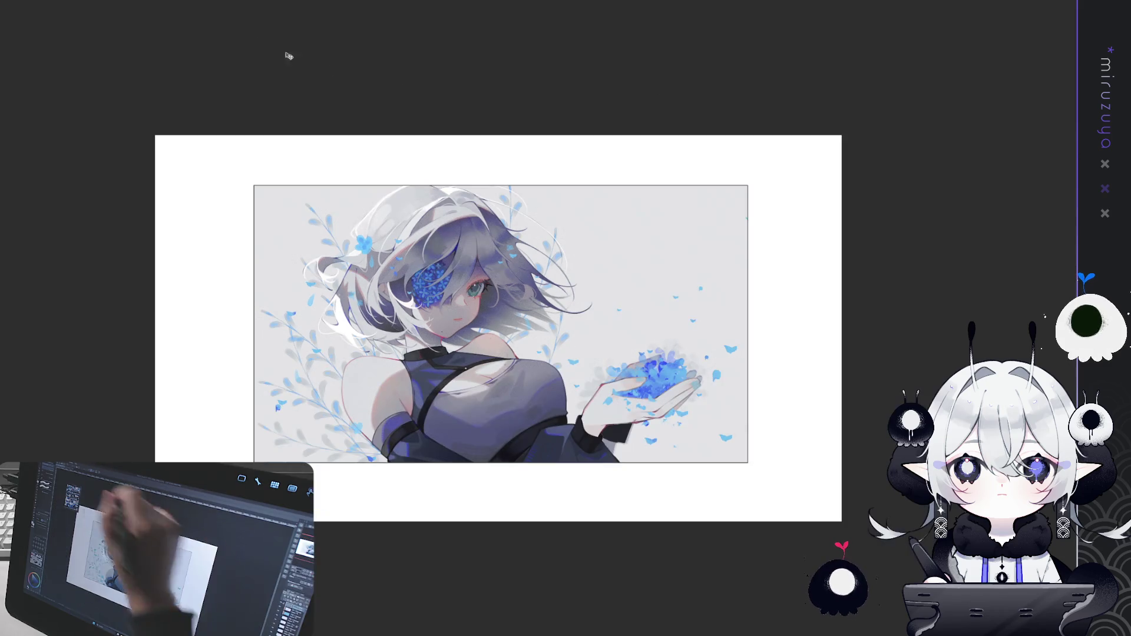
Step: Shrink the canvas with Change Canvas Size, shifting the new area slightly upward
{"action": "key", "text": "ctrl+alt+s"}
{"action": "left_click_drag", "start_coordinate": [513, 99], "coordinate": [515, 151]}
{"action": "left_click_drag", "start_coordinate": [656, 207], "coordinate": [656, 194]}
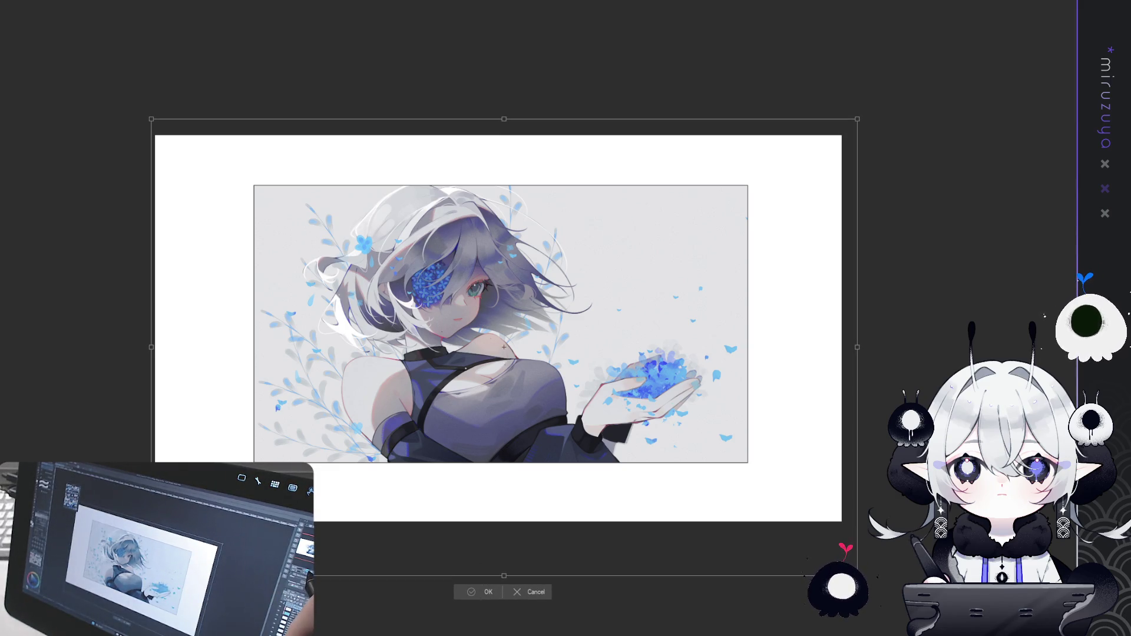
{"action": "key", "text": "Return"}
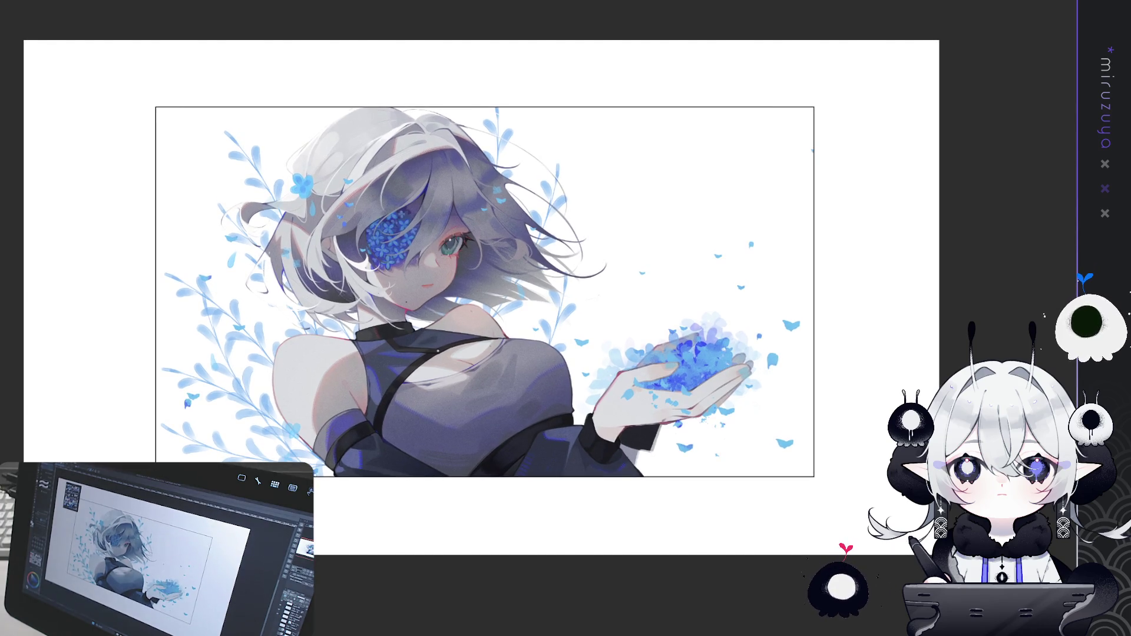
Step: Fill the entire background with flat light grey
{"action": "key", "text": "ctrl+a"}
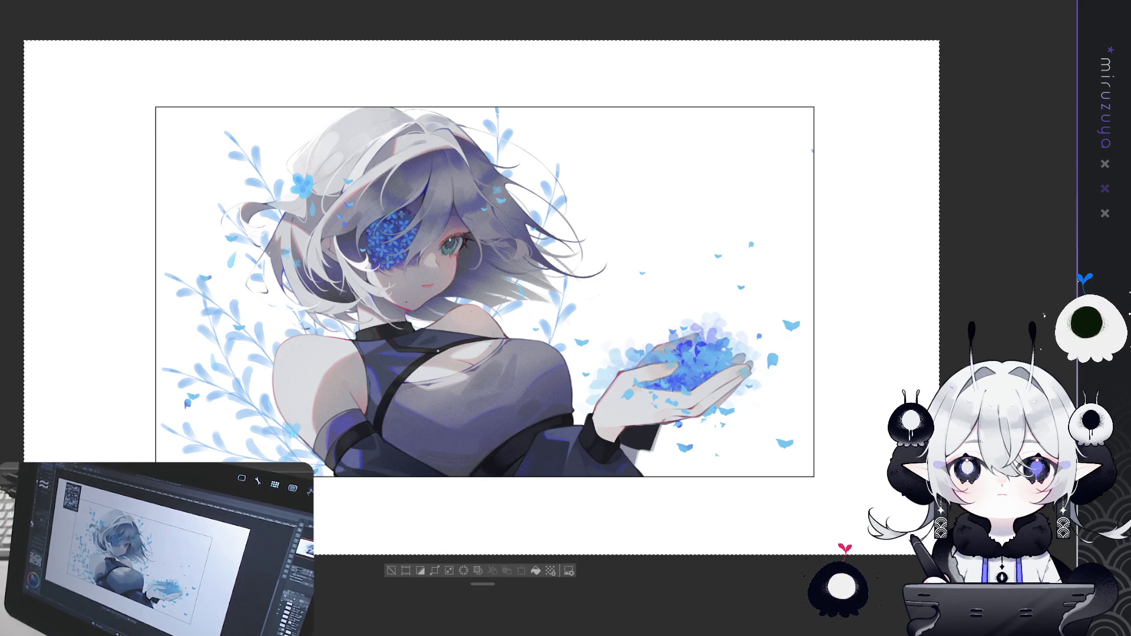
{"action": "key", "text": "alt+BackSpace"}
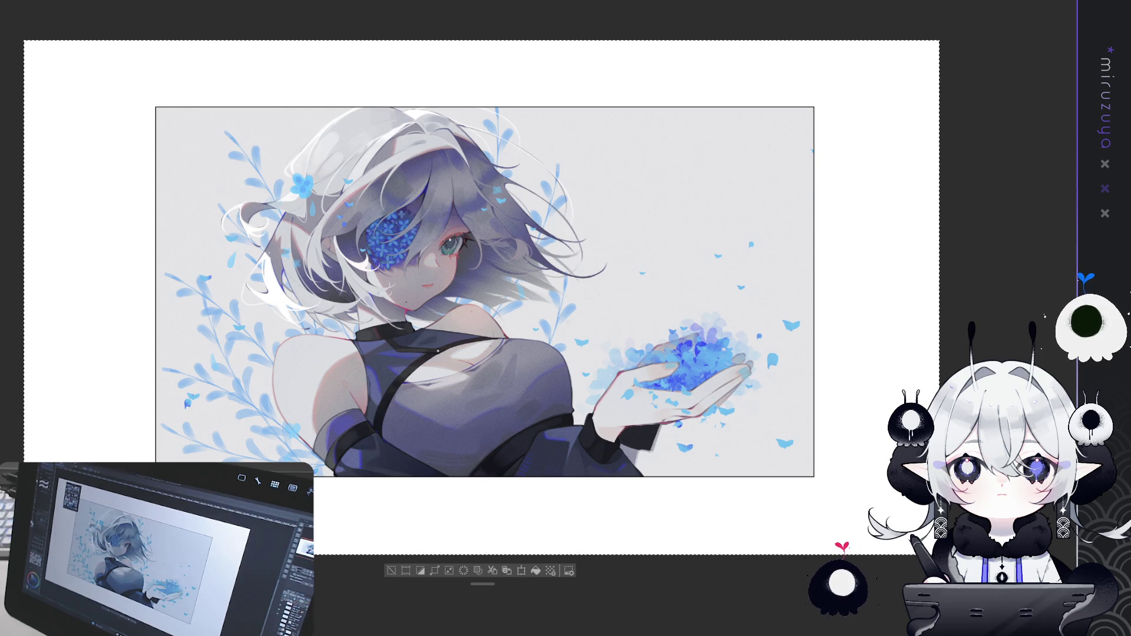
{"action": "scroll", "coordinate": [483, 289], "scroll_direction": "down", "scroll_amount": 1}
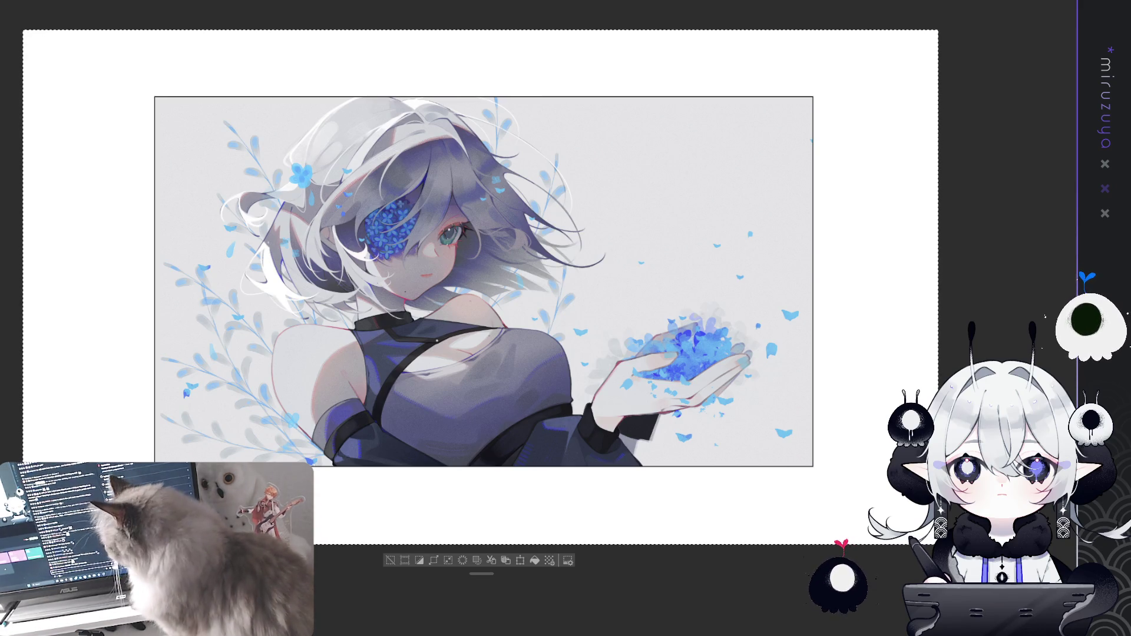
Step: Deselect, then scatter small blue petal specks in the sky above and right of the hand
{"action": "left_click_drag", "start_coordinate": [855, 533], "coordinate": [880, 524]}
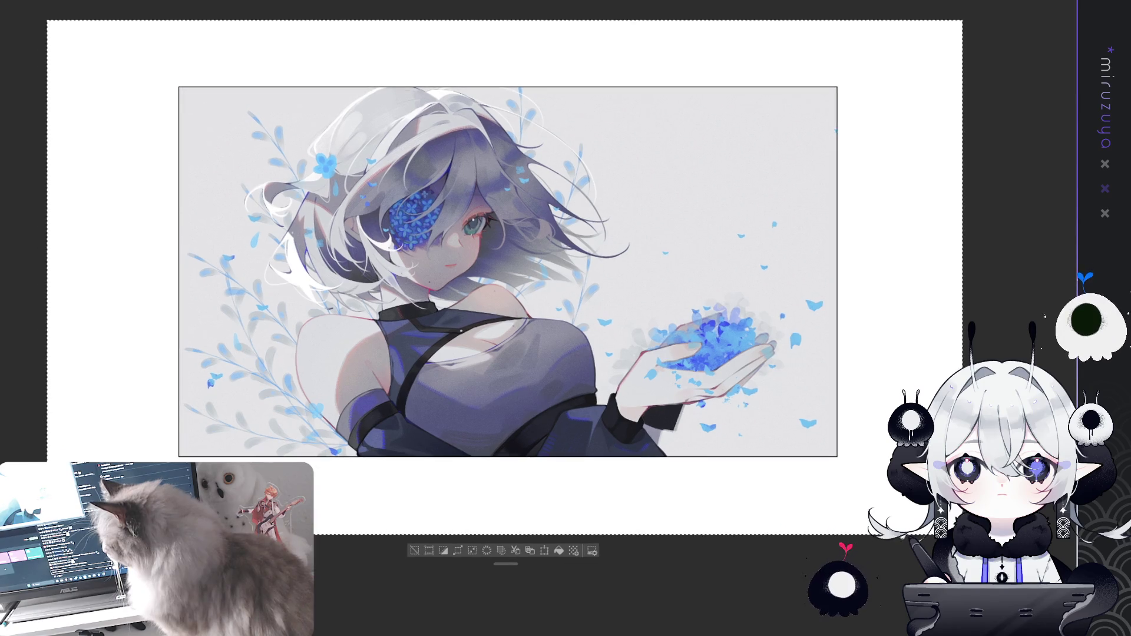
{"action": "key", "text": "ctrl+d"}
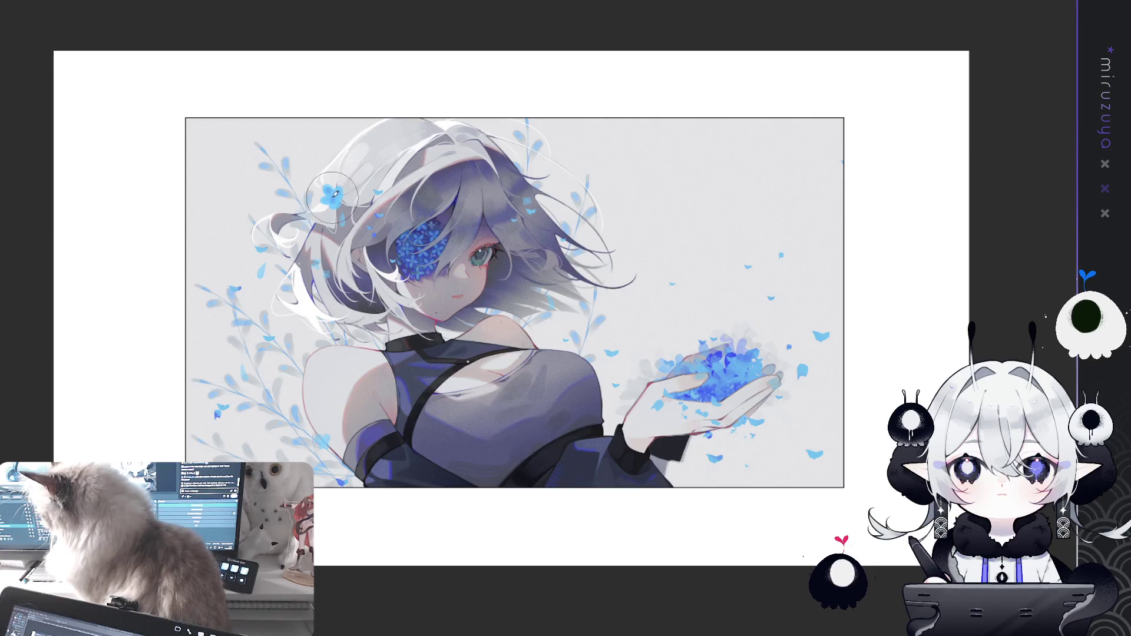
{"action": "left_click_drag", "start_coordinate": [379, 201], "coordinate": [307, 175]}
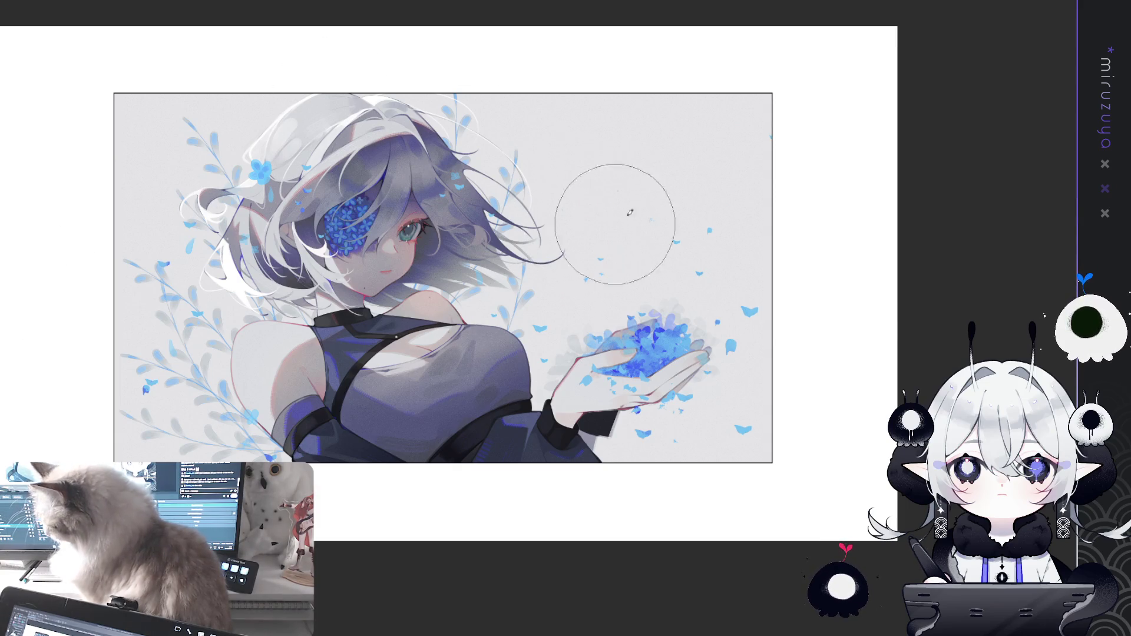
{"action": "left_click_drag", "start_coordinate": [717, 142], "coordinate": [750, 73]}
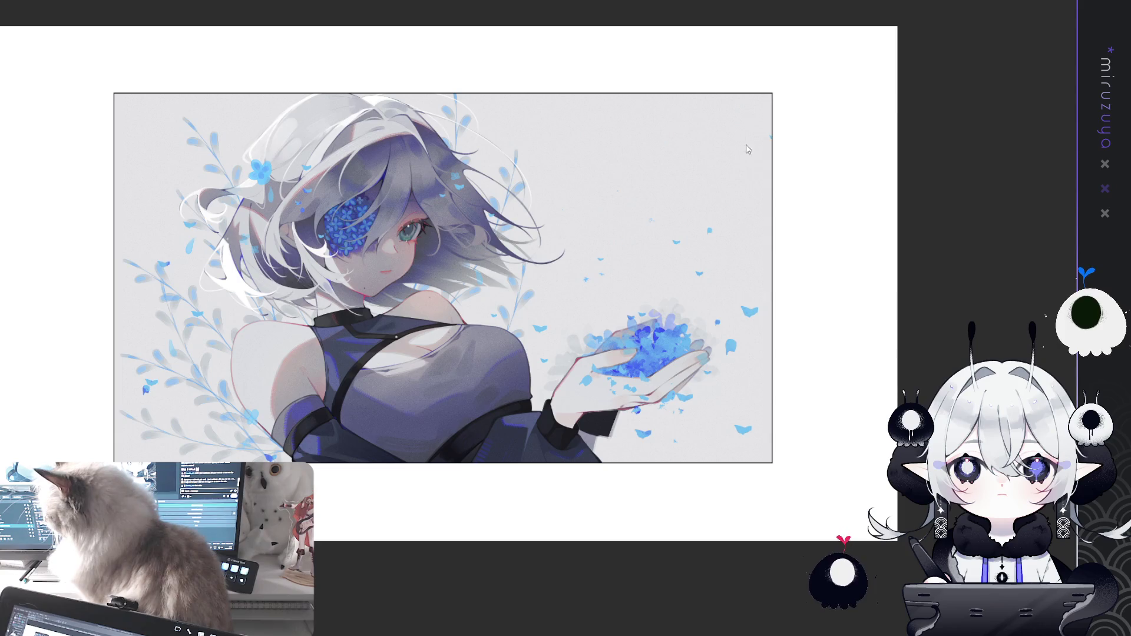
{"action": "mouse_move", "coordinate": [694, 293]}
{"action": "left_mouse_down"}
{"action": "mouse_move", "coordinate": [663, 176]}
{"action": "mouse_move", "coordinate": [669, 184]}
{"action": "mouse_move", "coordinate": [670, 108]}
{"action": "left_mouse_up"}
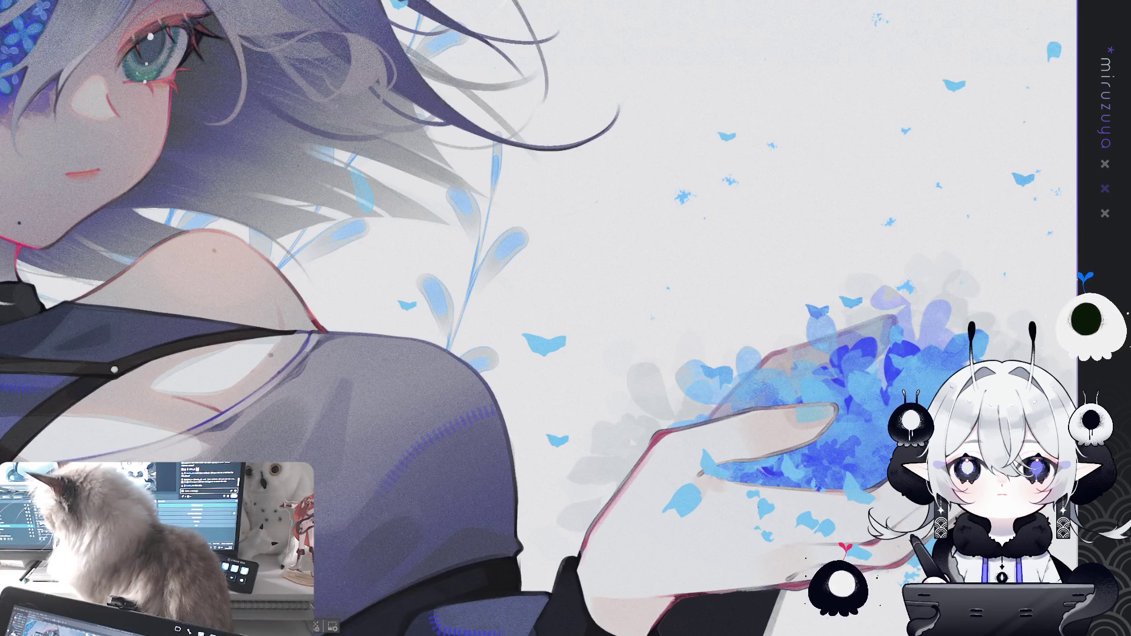
Step: Pan across the face, shoulder and chest, then fit the whole illustration to the window
{"action": "left_click_drag", "start_coordinate": [249, 271], "coordinate": [644, 371]}
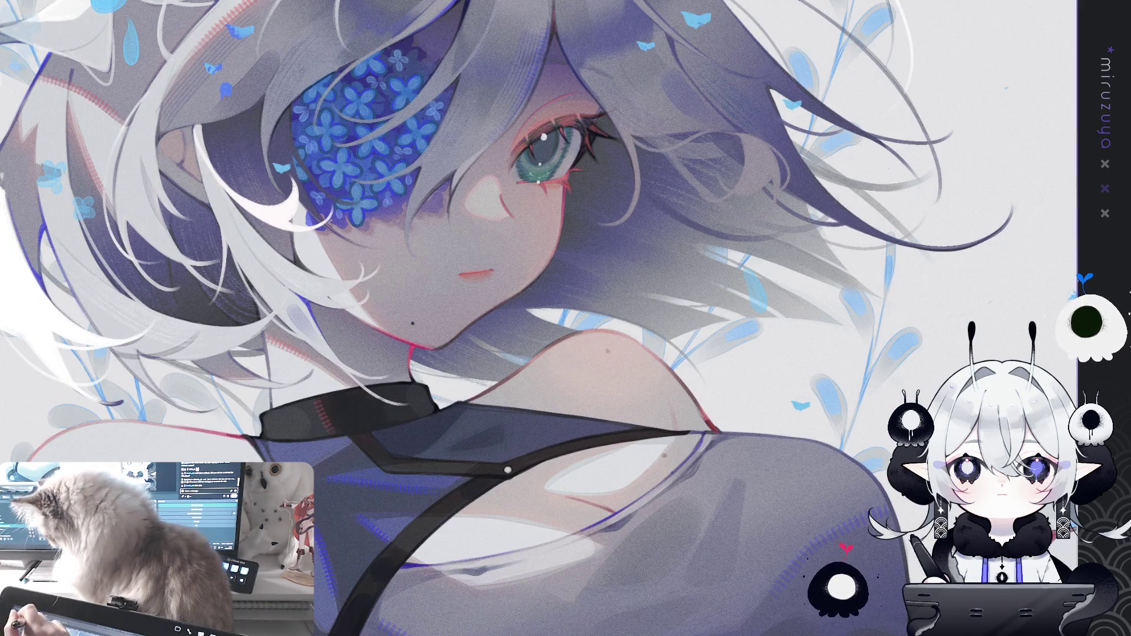
{"action": "left_click_drag", "start_coordinate": [549, 94], "coordinate": [535, 155]}
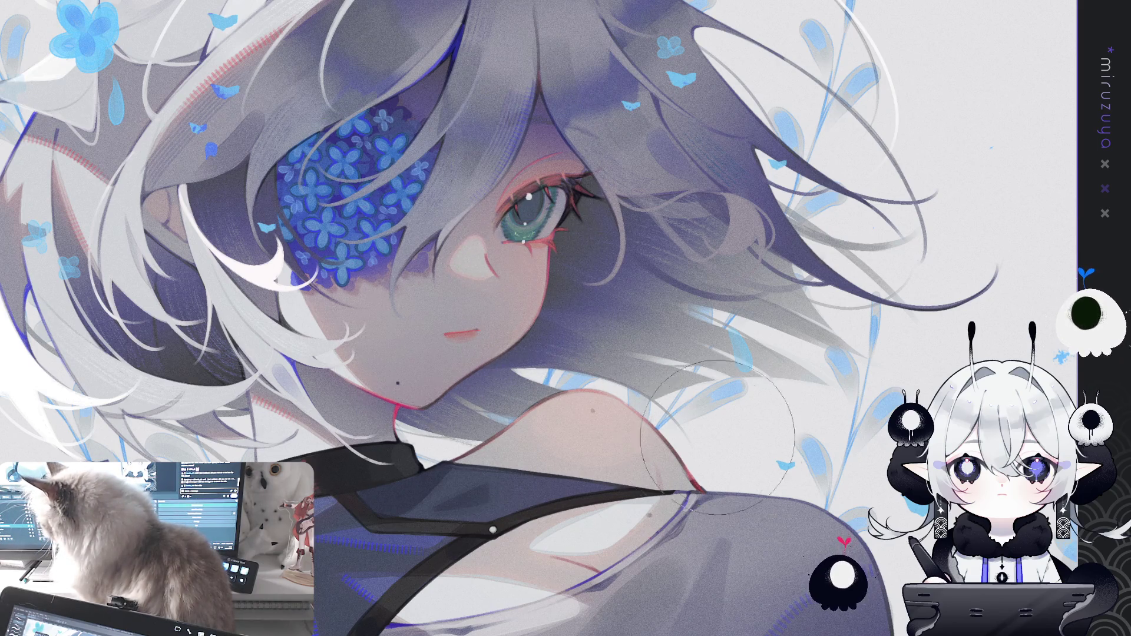
{"action": "left_click_drag", "start_coordinate": [362, 540], "coordinate": [558, 267]}
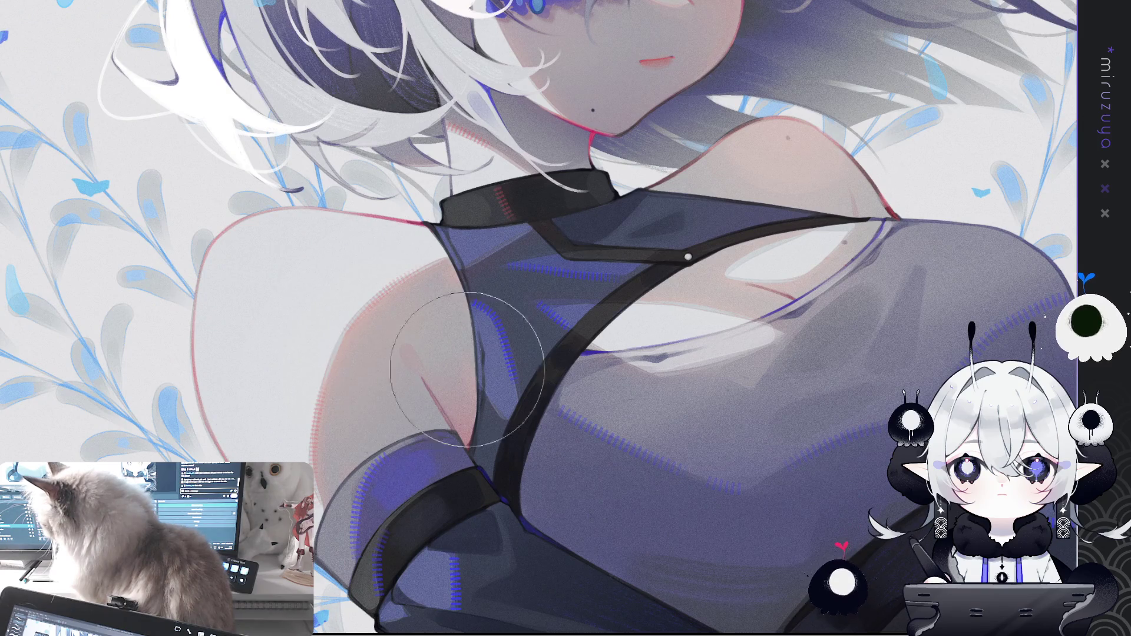
{"action": "mouse_move", "coordinate": [793, 268]}
{"action": "left_mouse_down"}
{"action": "mouse_move", "coordinate": [717, 434]}
{"action": "mouse_move", "coordinate": [673, 632]}
{"action": "left_mouse_up"}
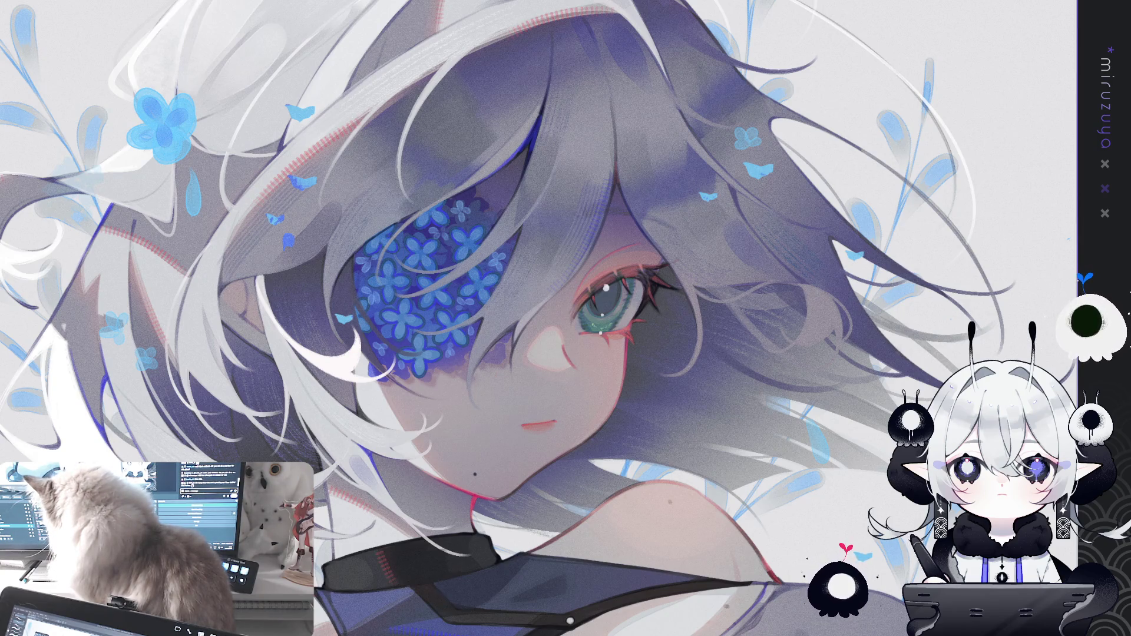
{"action": "key", "text": "ctrl+0"}
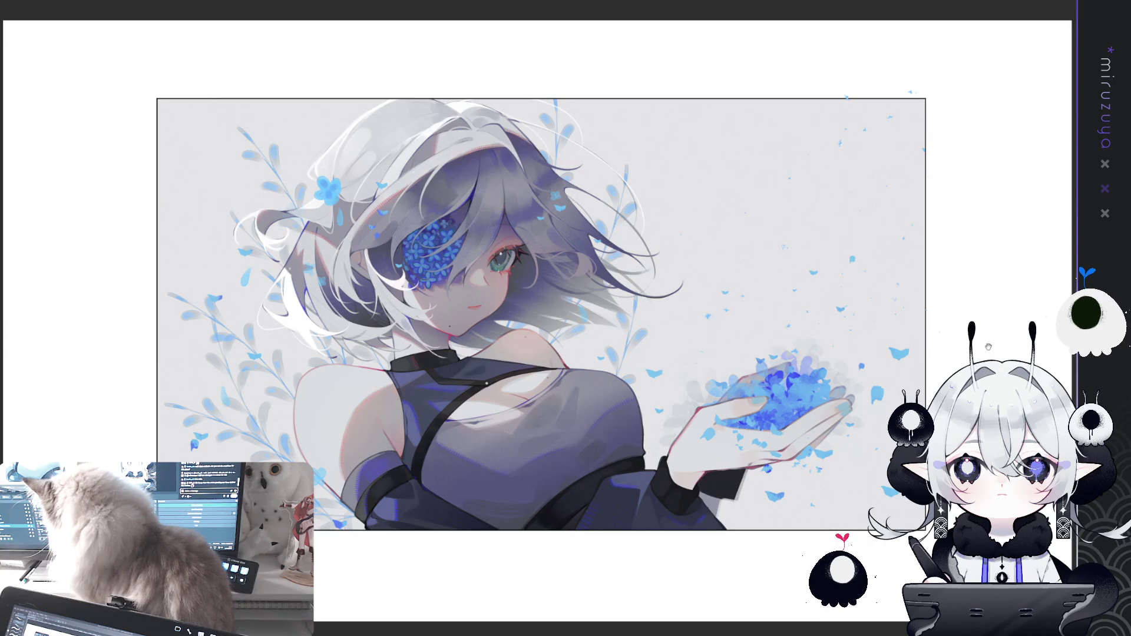
Step: Shift the view left to bring the hand's petal heap into working position
{"action": "left_click_drag", "start_coordinate": [1006, 321], "coordinate": [801, 488]}
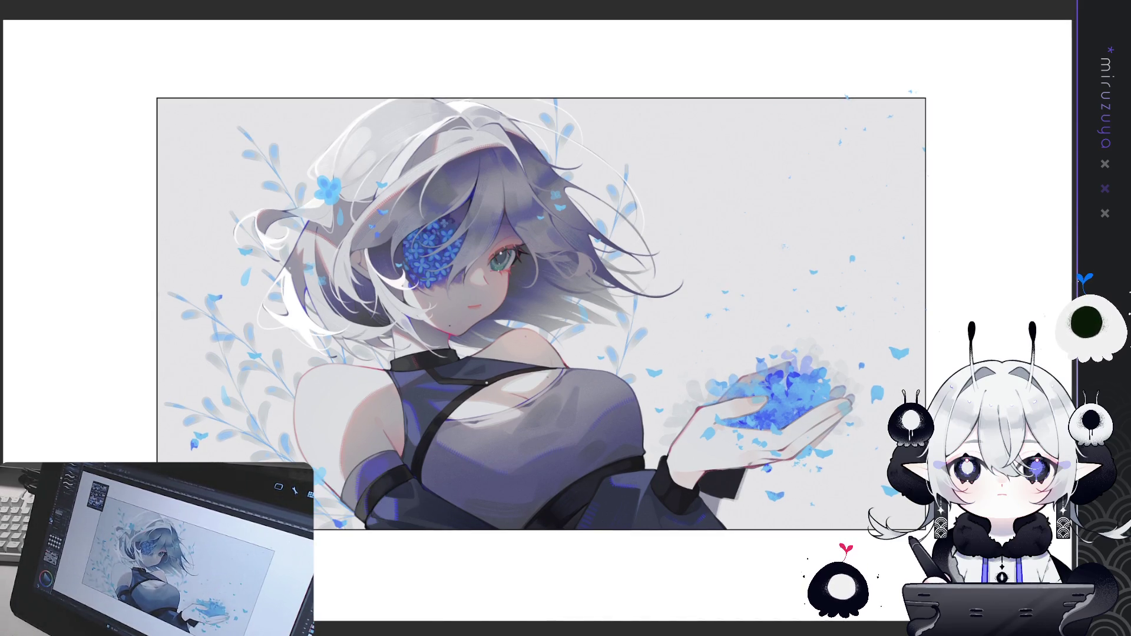
{"action": "key", "text": "ctrl+minus"}
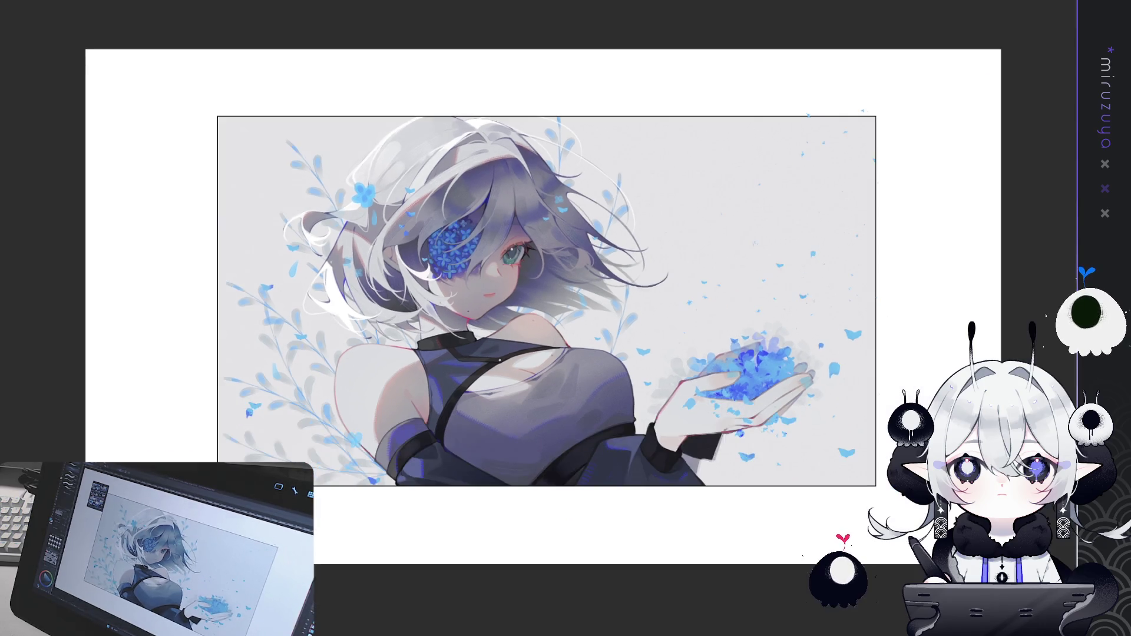
{"action": "key", "text": "ctrl+minus"}
{"action": "key", "text": "ctrl+h"}
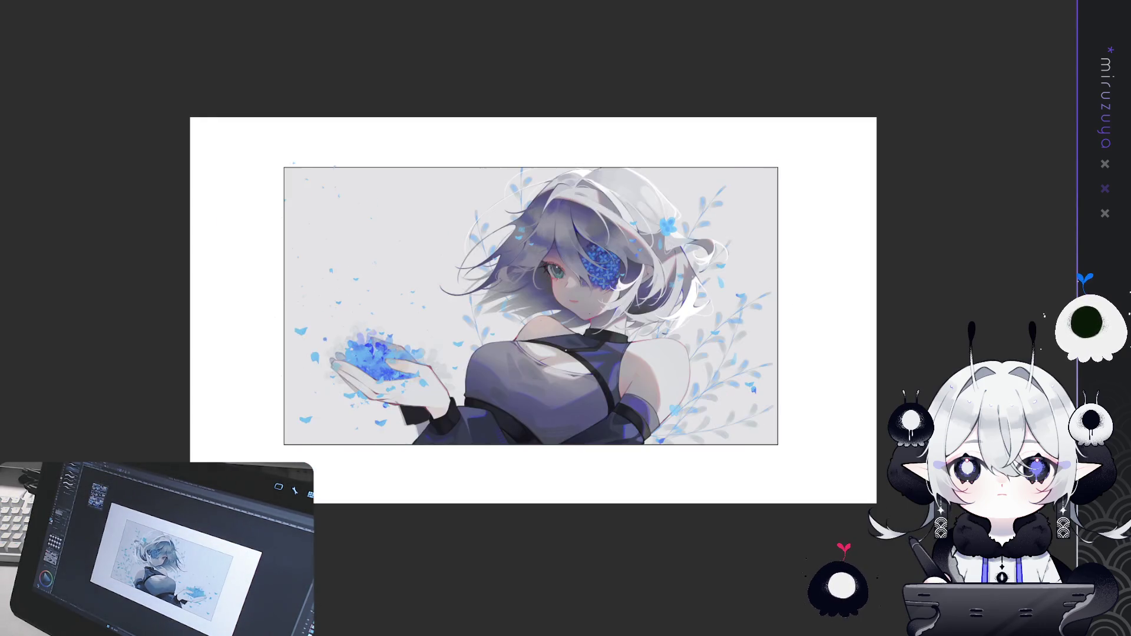
{"action": "key", "text": "ctrl+h"}
{"action": "key", "text": "ctrl+plus"}
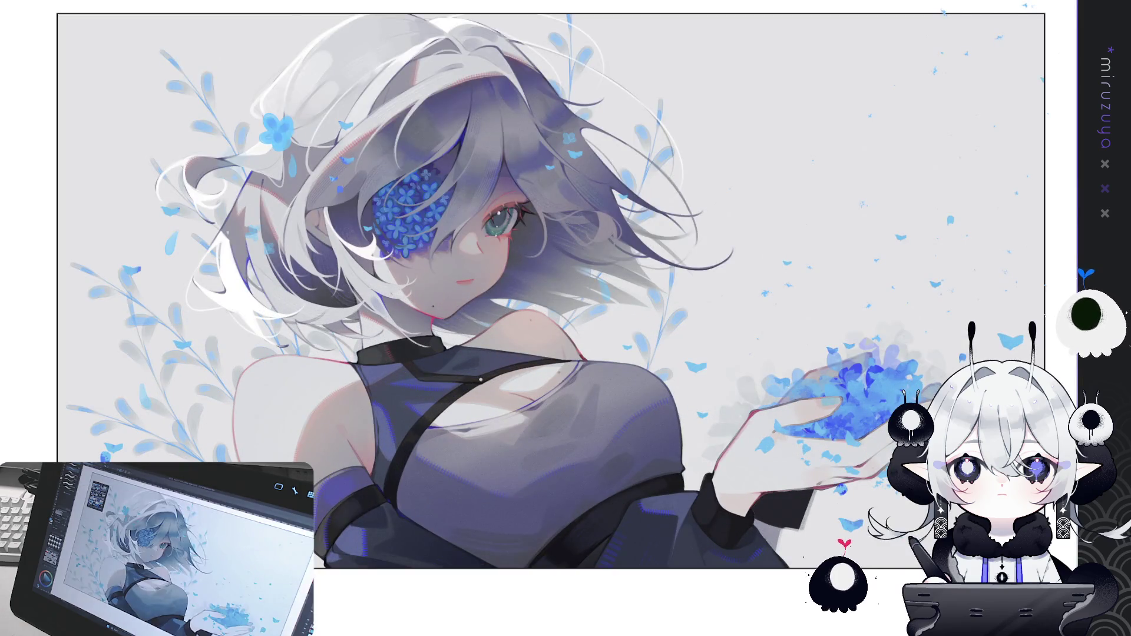
{"action": "key", "text": "ctrl+plus"}
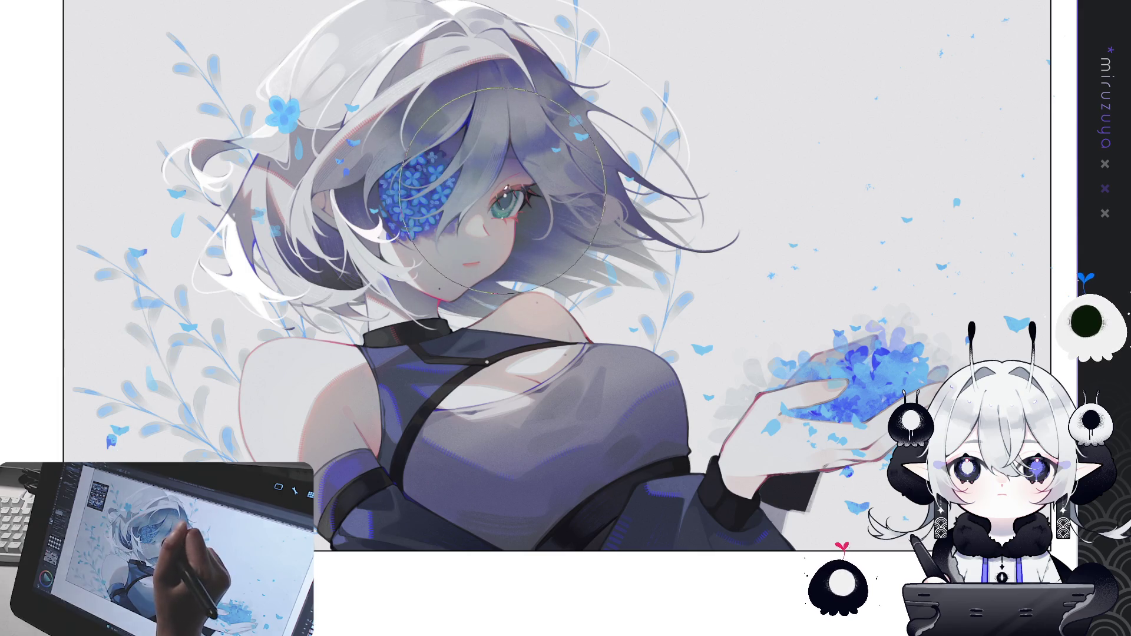
Step: Airbrush a soft cyan-teal tint over the face, neck and hair, comparing it via undo/redo
{"action": "left_click_drag", "start_coordinate": [501, 178], "coordinate": [460, 253]}
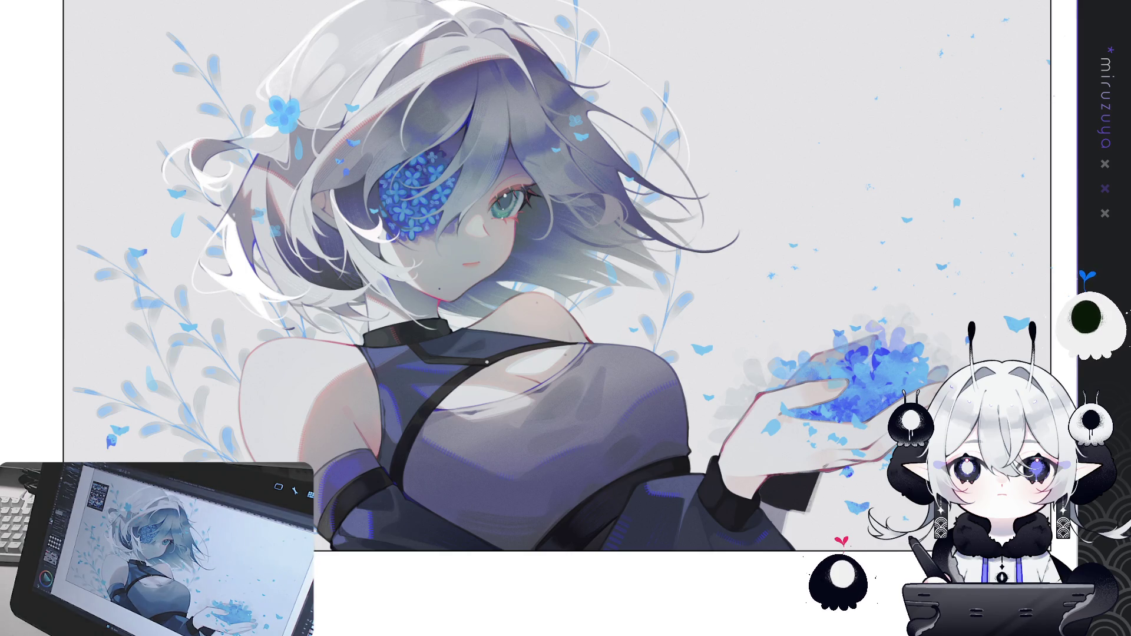
{"action": "left_click_drag", "start_coordinate": [484, 194], "coordinate": [465, 247]}
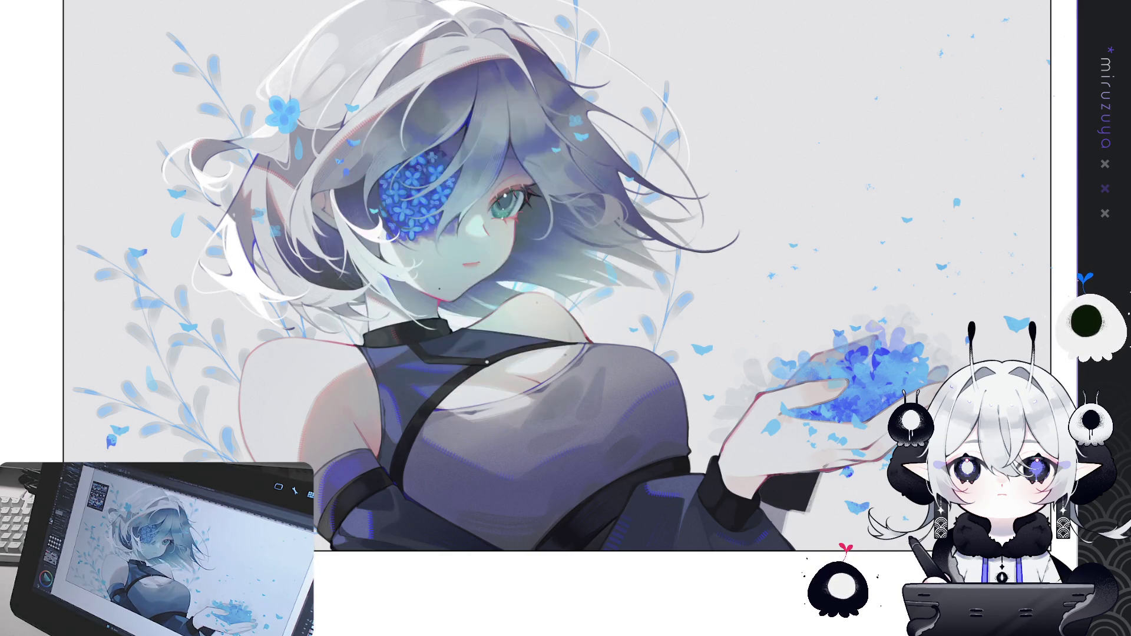
{"action": "key", "text": "ctrl+z"}
{"action": "key", "text": "ctrl+y"}
{"action": "key", "text": "ctrl+z"}
{"action": "key", "text": "ctrl+y"}
{"action": "key", "text": "ctrl+z"}
{"action": "key", "text": "ctrl+y"}
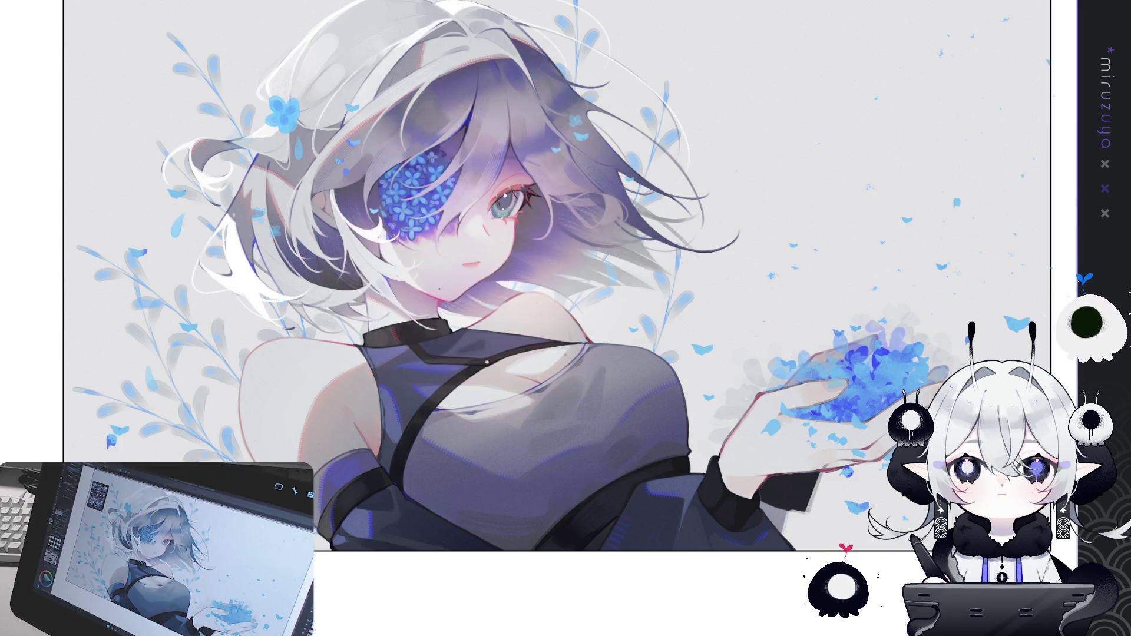
Step: Keep the purple-tinted face and hair version and fit the canvas to the window
{"action": "key", "text": "ctrl+z"}
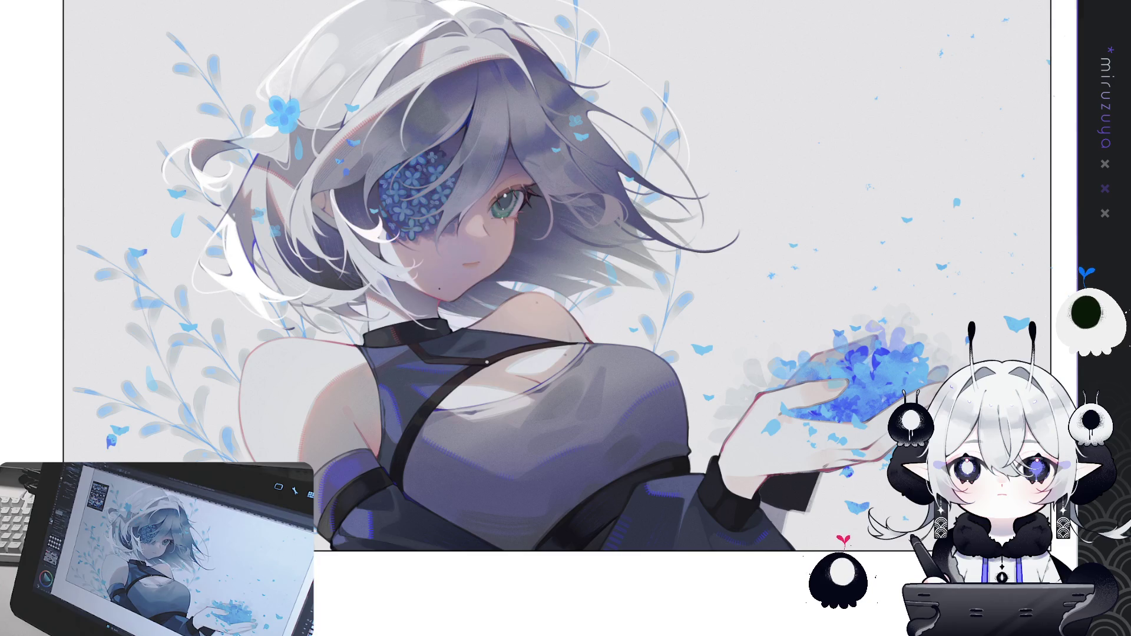
{"action": "key", "text": "ctrl+y"}
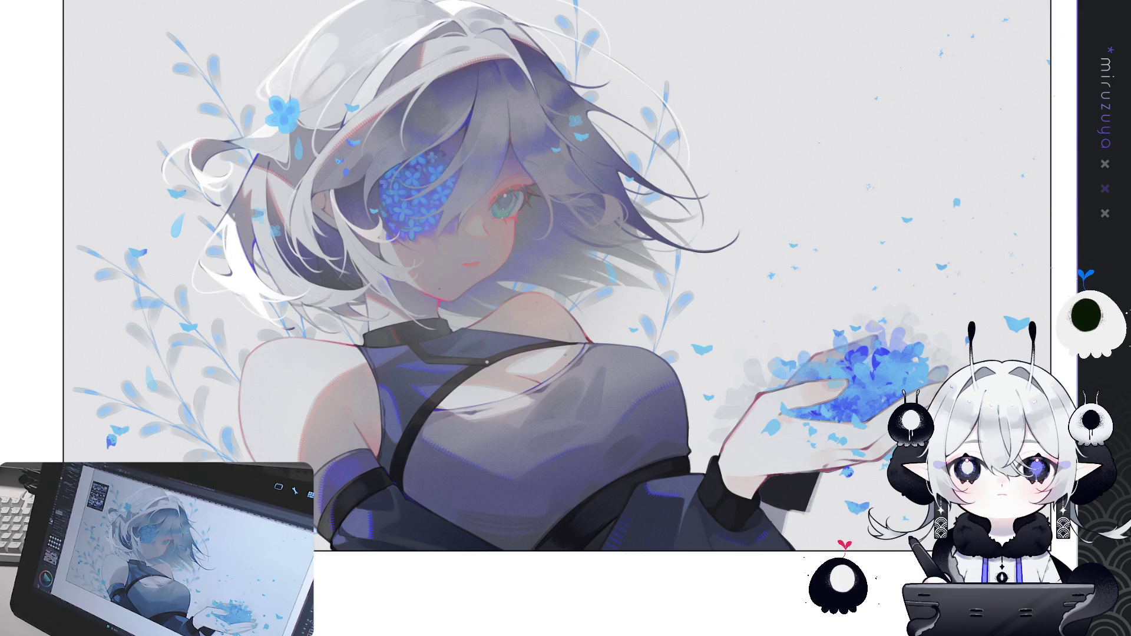
{"action": "key", "text": "ctrl+y"}
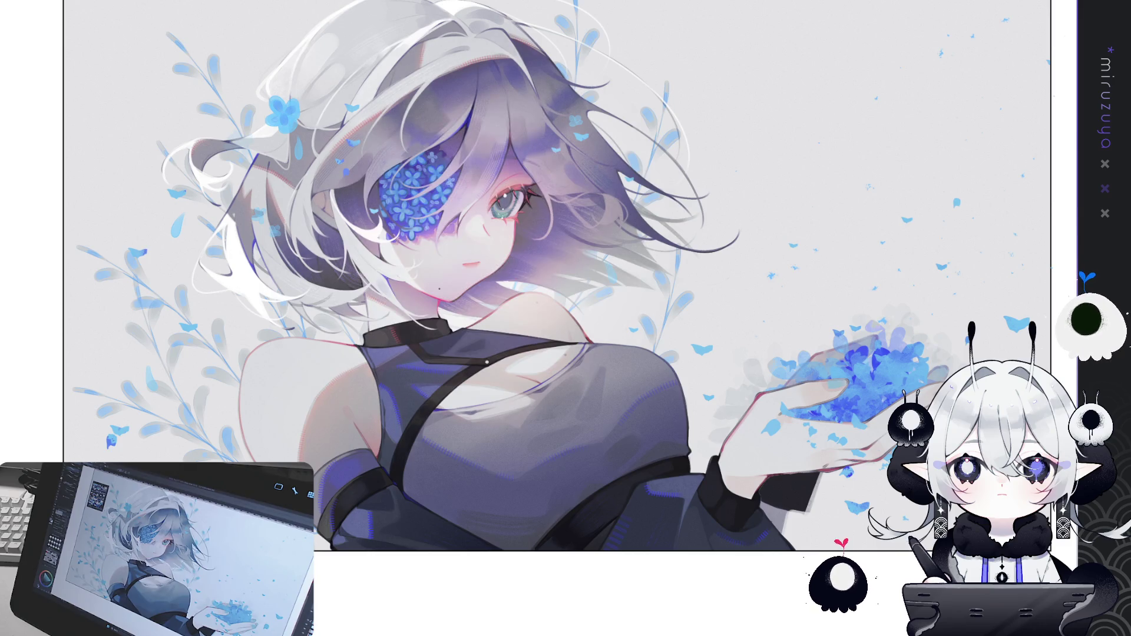
{"action": "key", "text": "ctrl+y"}
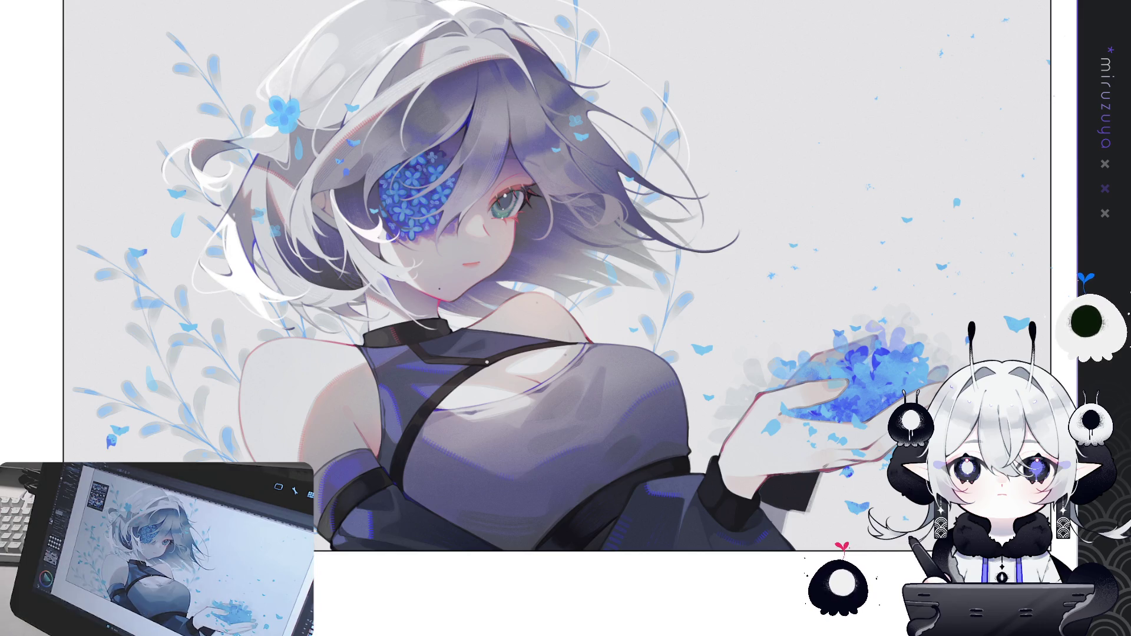
{"action": "key", "text": "ctrl+0"}
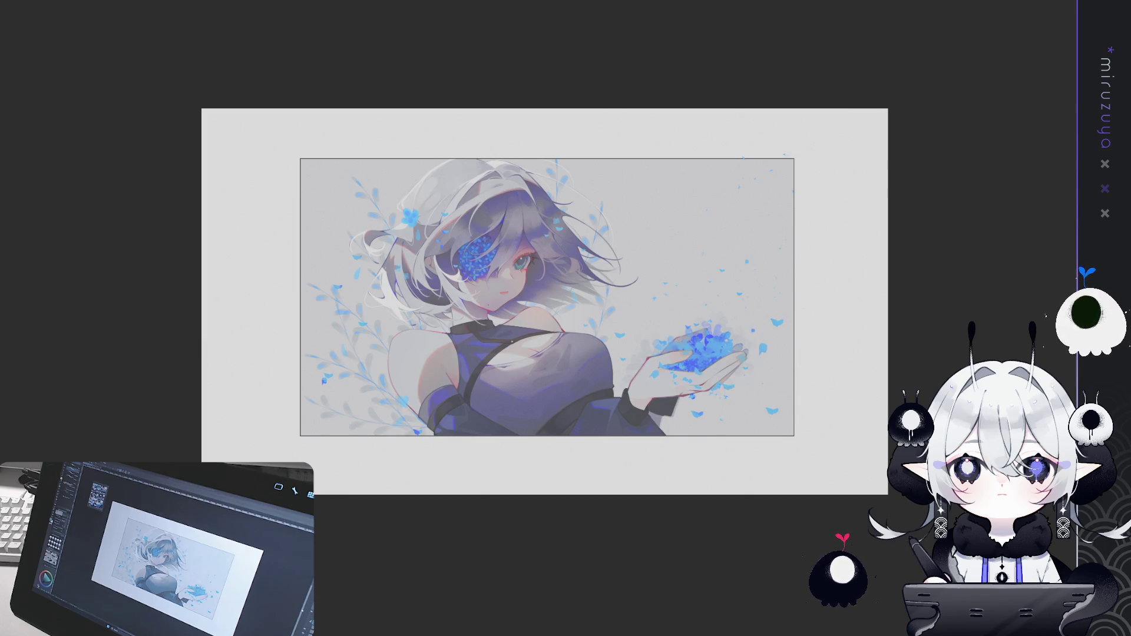
Step: Zoom in and apply the darker shading on the torso and hair
{"action": "scroll", "coordinate": [465, 213], "scroll_direction": "up", "scroll_amount": 2}
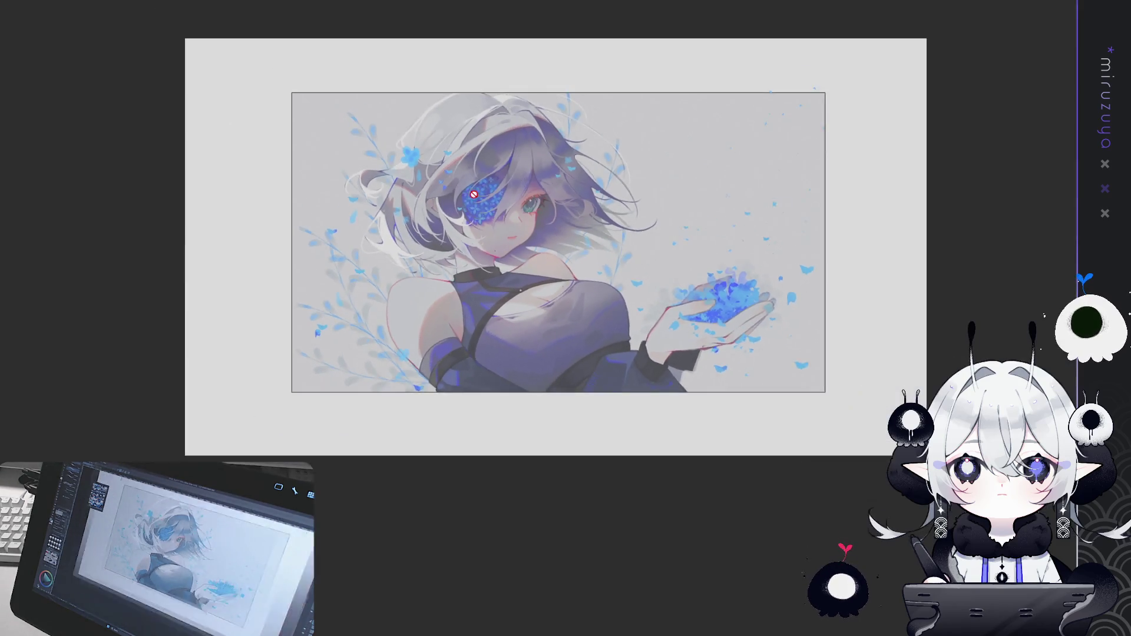
{"action": "scroll", "coordinate": [465, 213], "scroll_direction": "up", "scroll_amount": 1}
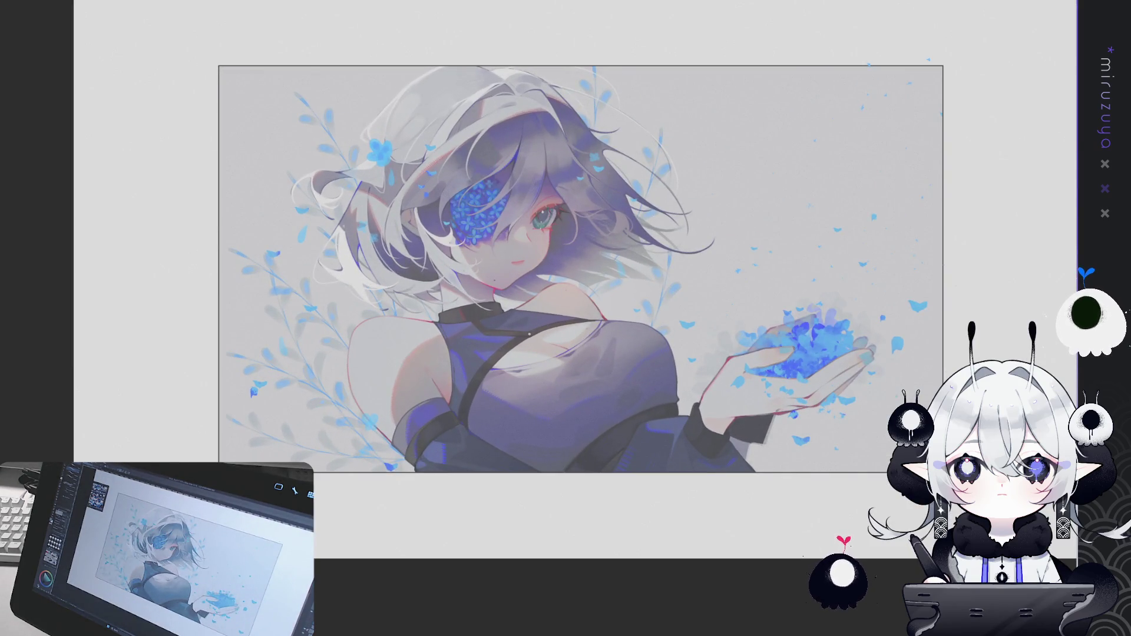
{"action": "key", "text": "ctrl+z"}
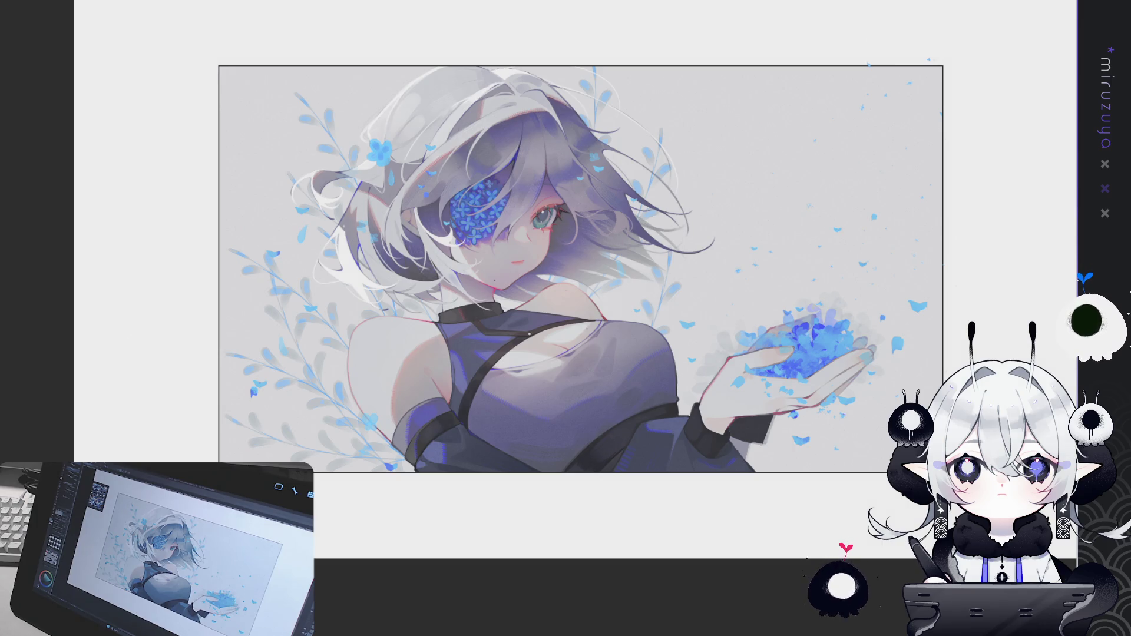
{"action": "key", "text": "ctrl+plus"}
{"action": "key", "text": "ctrl+plus"}
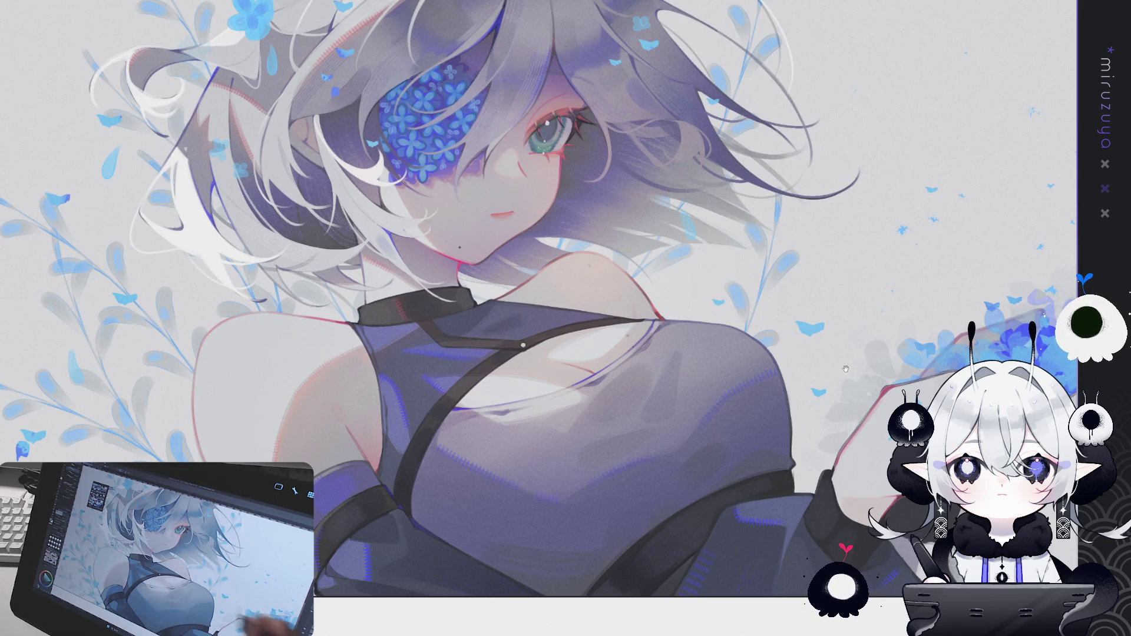
Step: Touch up the visible eye: brighten the iris toward green-teal and add a dark upper-iris stroke
{"action": "left_click_drag", "start_coordinate": [539, 318], "coordinate": [493, 347]}
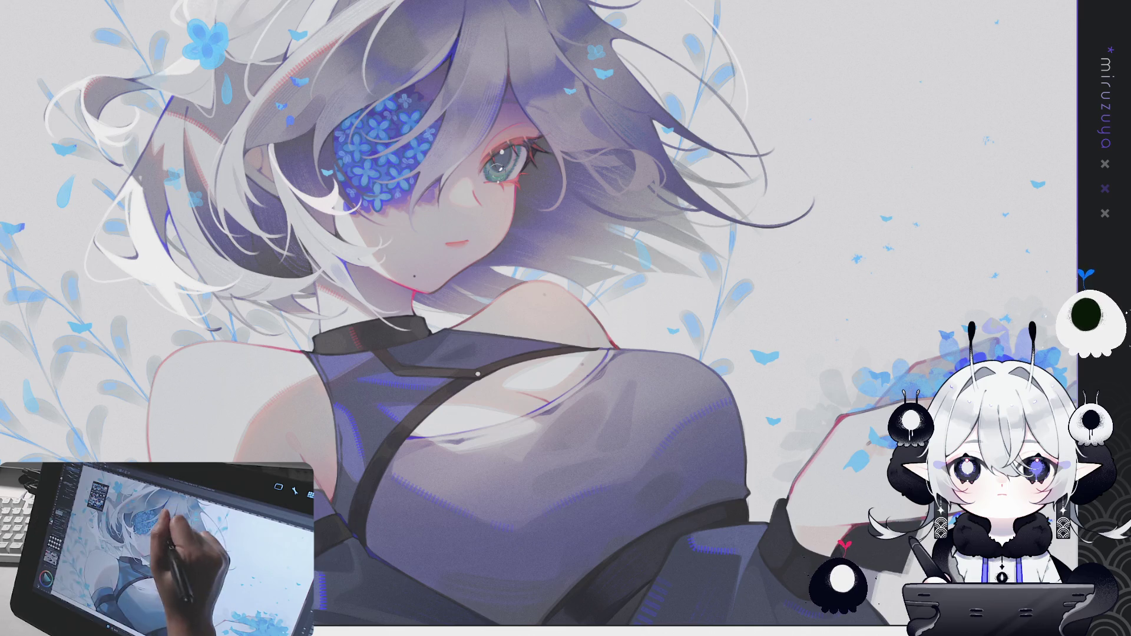
{"action": "left_click_drag", "start_coordinate": [496, 171], "coordinate": [510, 159]}
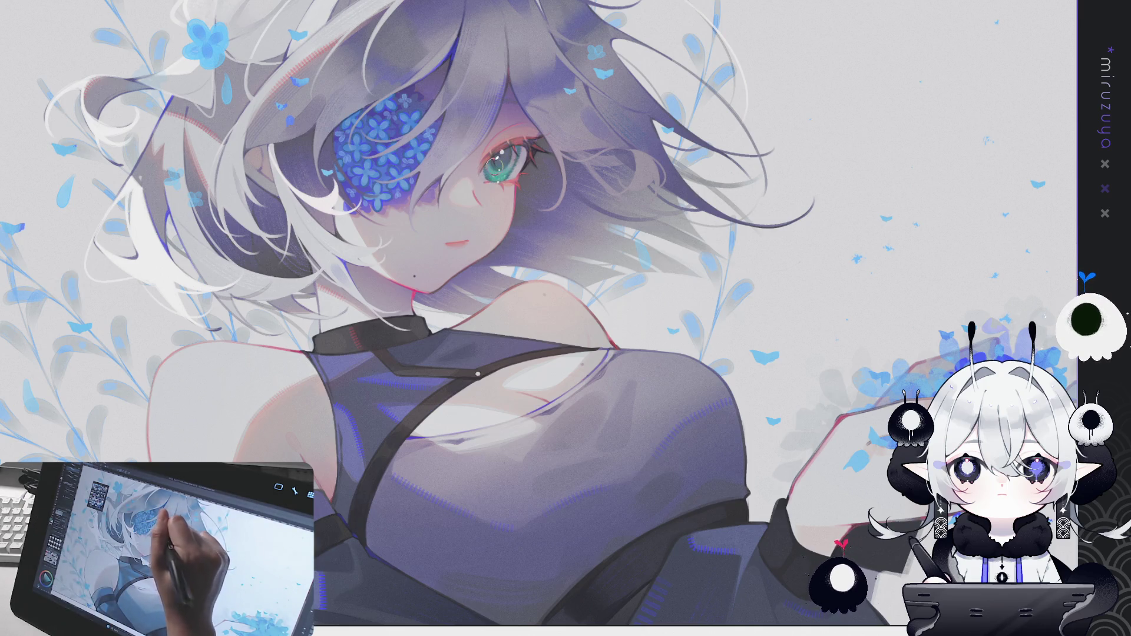
{"action": "left_click_drag", "start_coordinate": [503, 156], "coordinate": [516, 146]}
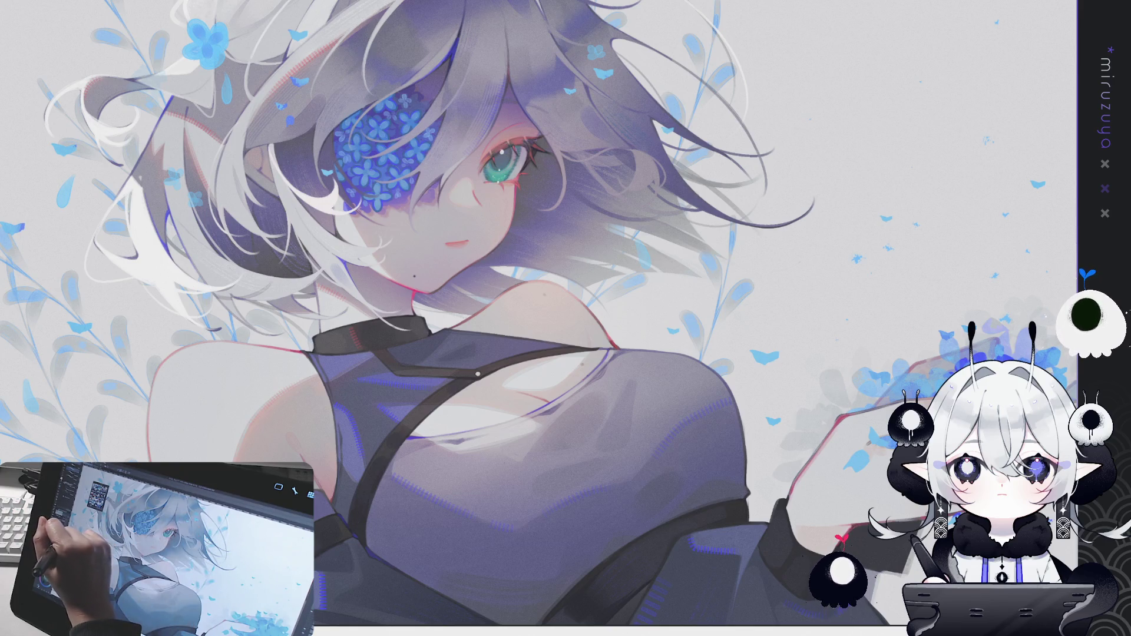
{"action": "left_click_drag", "start_coordinate": [509, 166], "coordinate": [516, 176]}
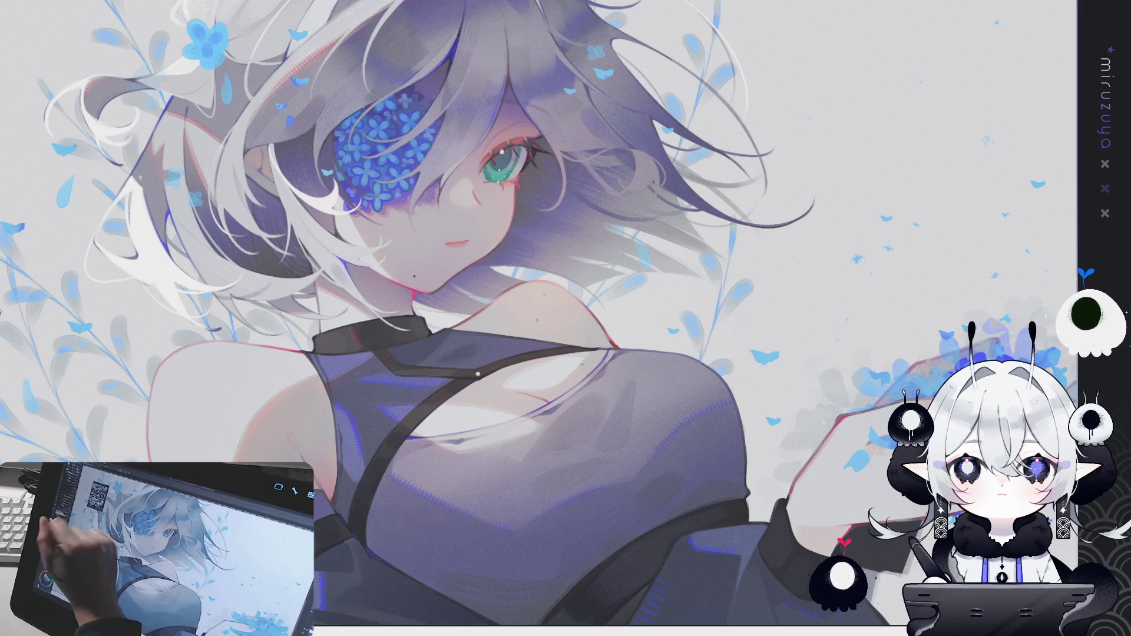
{"action": "left_click_drag", "start_coordinate": [501, 146], "coordinate": [512, 154]}
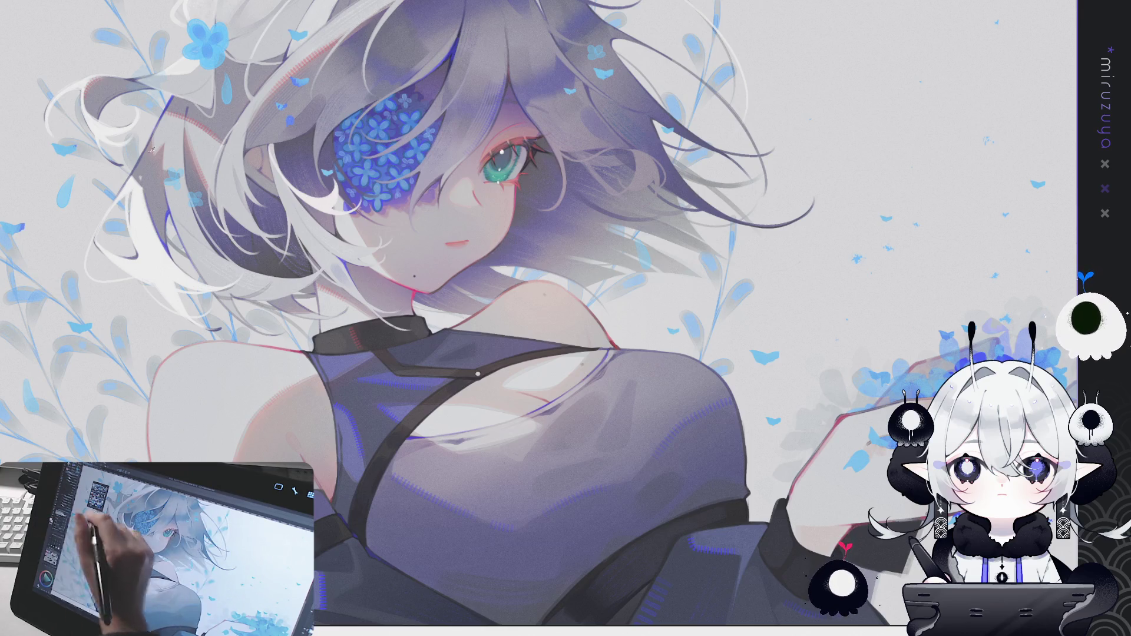
Step: Add white highlight dots on the shoulder and a slanted highlight at the lips, discarding the fang stroke
{"action": "left_click", "coordinate": [187, 360]}
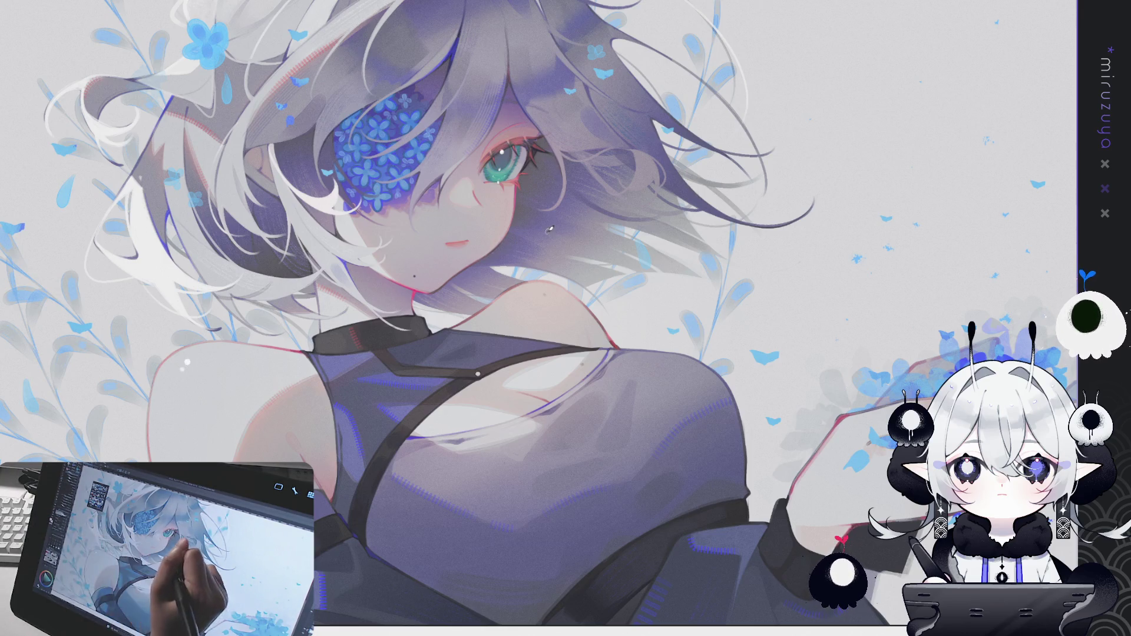
{"action": "left_click", "coordinate": [464, 238]}
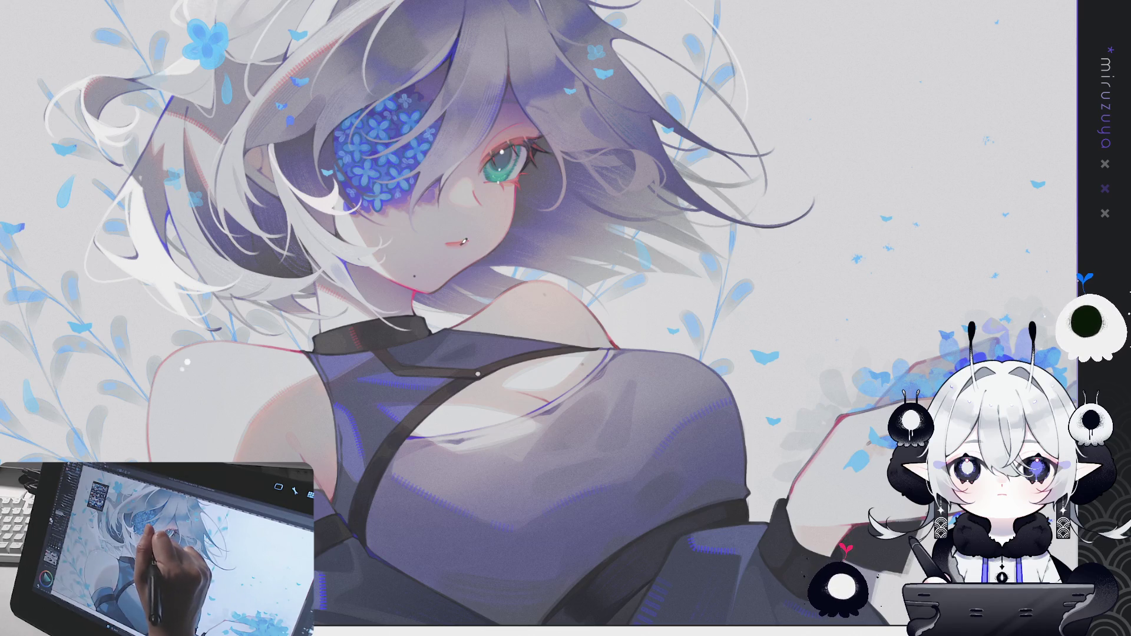
{"action": "left_click_drag", "start_coordinate": [465, 238], "coordinate": [458, 245]}
{"action": "left_click", "coordinate": [467, 248]}
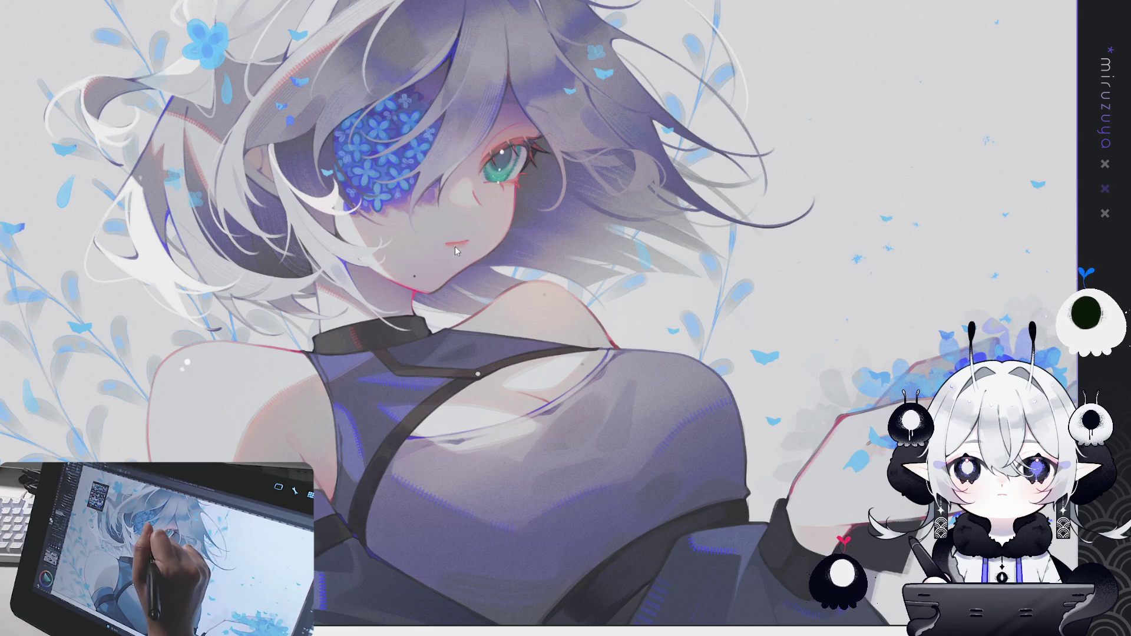
{"action": "left_click_drag", "start_coordinate": [467, 238], "coordinate": [469, 244]}
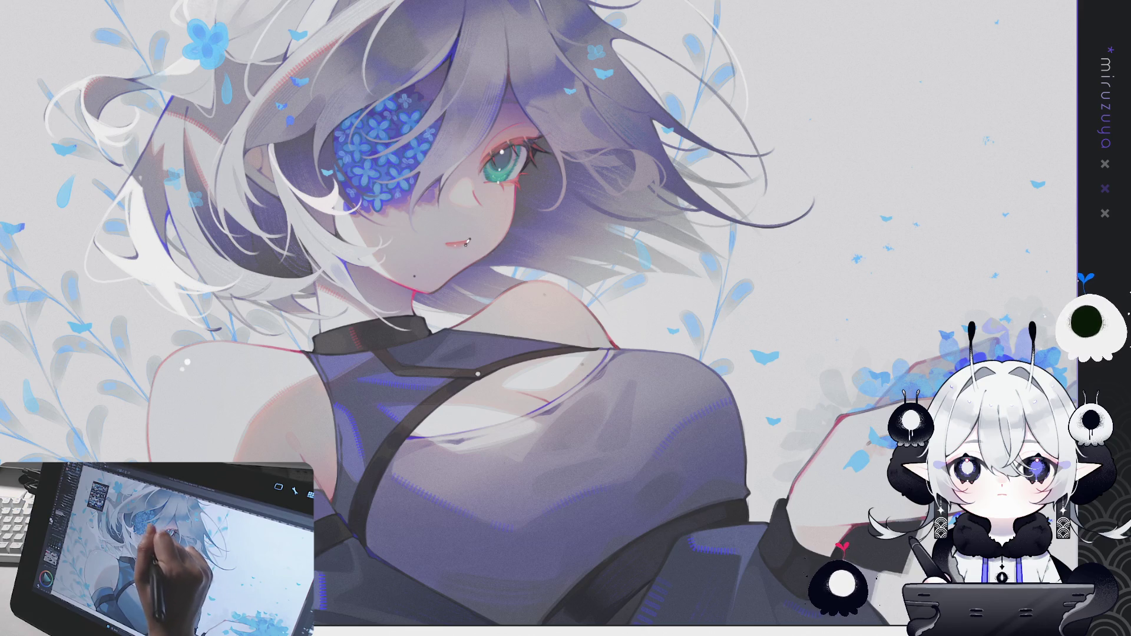
{"action": "key", "text": "ctrl+z"}
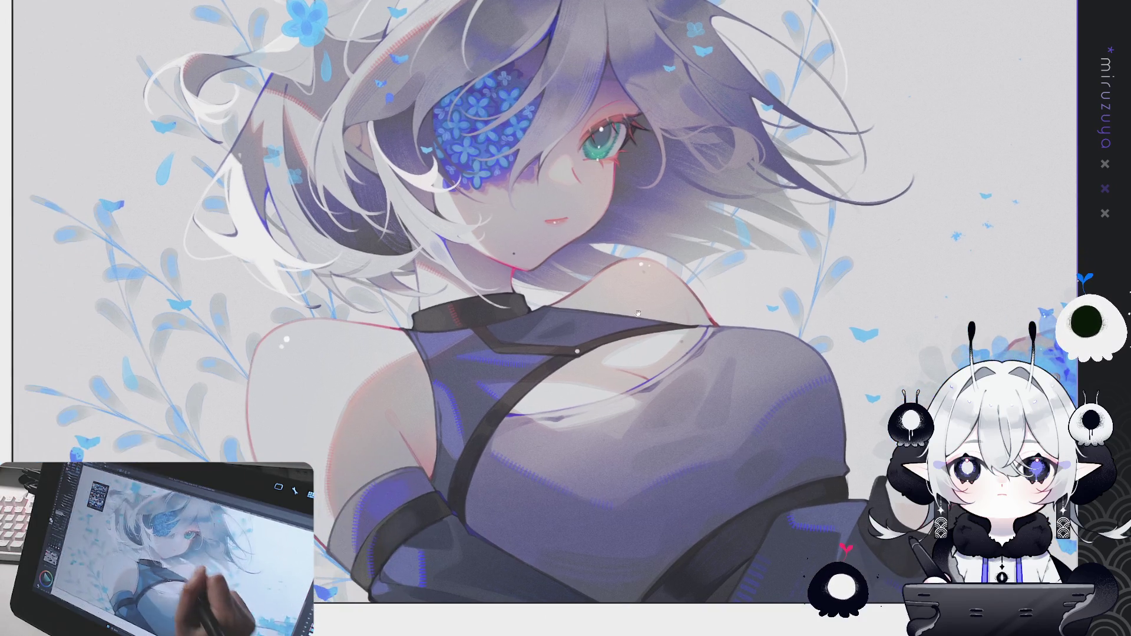
{"action": "left_click_drag", "start_coordinate": [566, 318], "coordinate": [665, 298]}
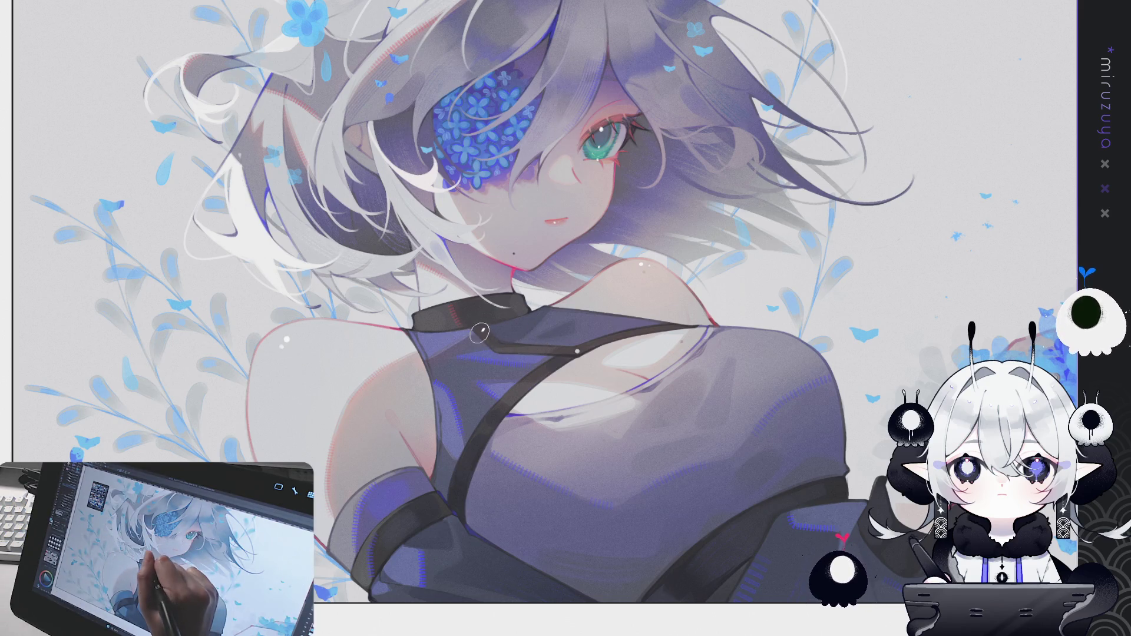
Step: Paint a dark line along the strap from the choker toward the shoulder, redoing strokes until it fits
{"action": "mouse_move", "coordinate": [486, 339]}
{"action": "left_mouse_down"}
{"action": "mouse_move", "coordinate": [537, 351]}
{"action": "mouse_move", "coordinate": [679, 321]}
{"action": "left_mouse_up"}
{"action": "key", "text": "ctrl+z"}
{"action": "mouse_move", "coordinate": [484, 338]}
{"action": "left_mouse_down"}
{"action": "mouse_move", "coordinate": [592, 347]}
{"action": "mouse_move", "coordinate": [655, 322]}
{"action": "mouse_move", "coordinate": [702, 319]}
{"action": "left_mouse_up"}
{"action": "key", "text": "ctrl+z"}
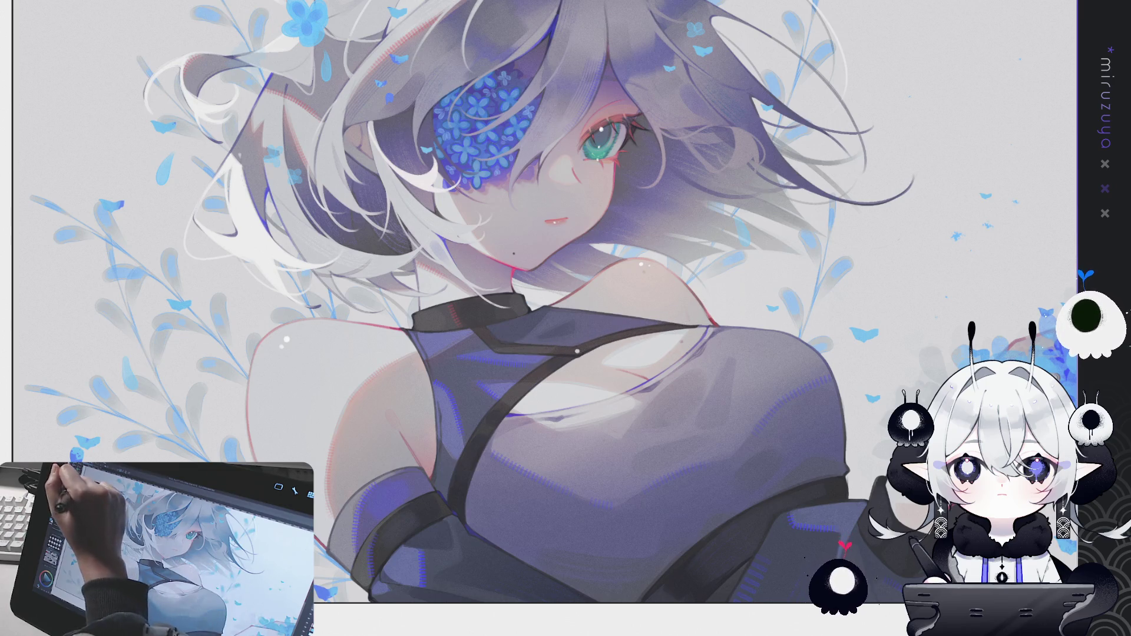
{"action": "left_click_drag", "start_coordinate": [480, 342], "coordinate": [589, 348]}
{"action": "left_click_drag", "start_coordinate": [466, 499], "coordinate": [745, 435]}
{"action": "left_click_drag", "start_coordinate": [468, 188], "coordinate": [448, 305]}
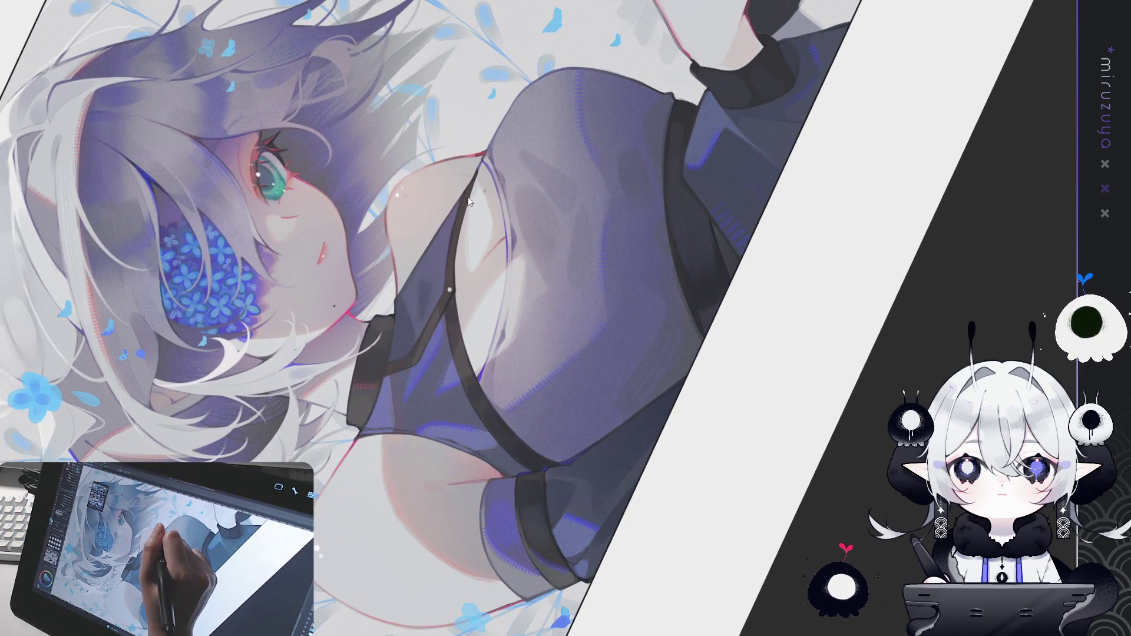
Step: Paint dark lace strokes along the length of the diagonal neck strap
{"action": "mouse_move", "coordinate": [463, 206]}
{"action": "left_mouse_down"}
{"action": "mouse_move", "coordinate": [450, 318]}
{"action": "mouse_move", "coordinate": [466, 372]}
{"action": "mouse_move", "coordinate": [501, 430]}
{"action": "mouse_move", "coordinate": [548, 468]}
{"action": "left_mouse_up"}
{"action": "left_click_drag", "start_coordinate": [507, 436], "coordinate": [551, 472]}
{"action": "left_click_drag", "start_coordinate": [468, 379], "coordinate": [518, 444]}
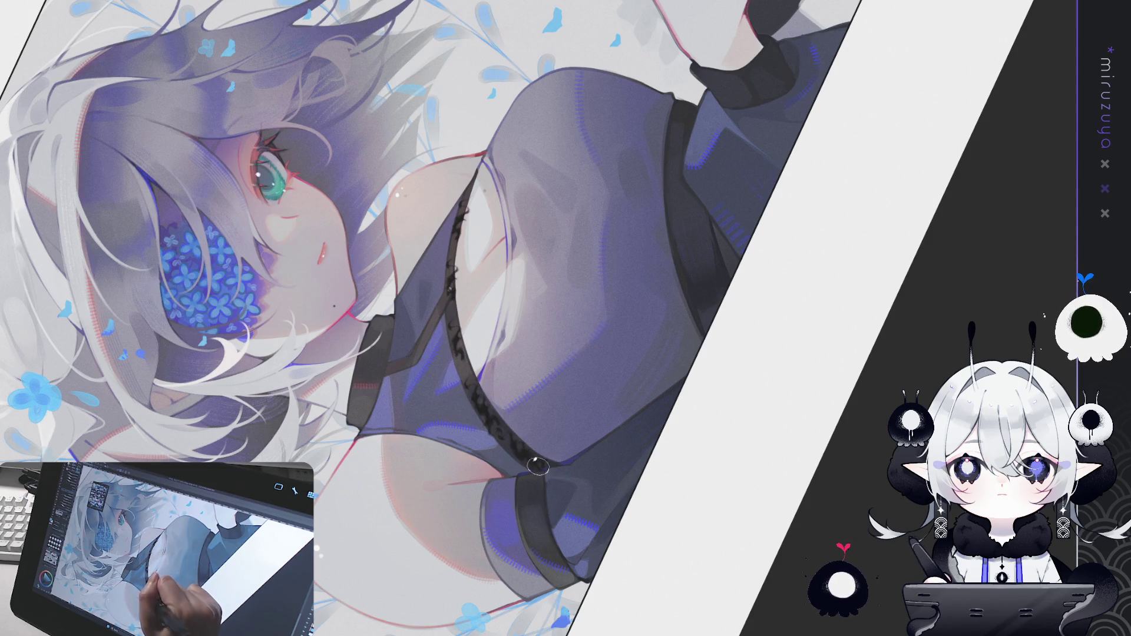
{"action": "mouse_move", "coordinate": [451, 324]}
{"action": "left_mouse_down"}
{"action": "mouse_move", "coordinate": [473, 392]}
{"action": "mouse_move", "coordinate": [448, 298]}
{"action": "left_mouse_up"}
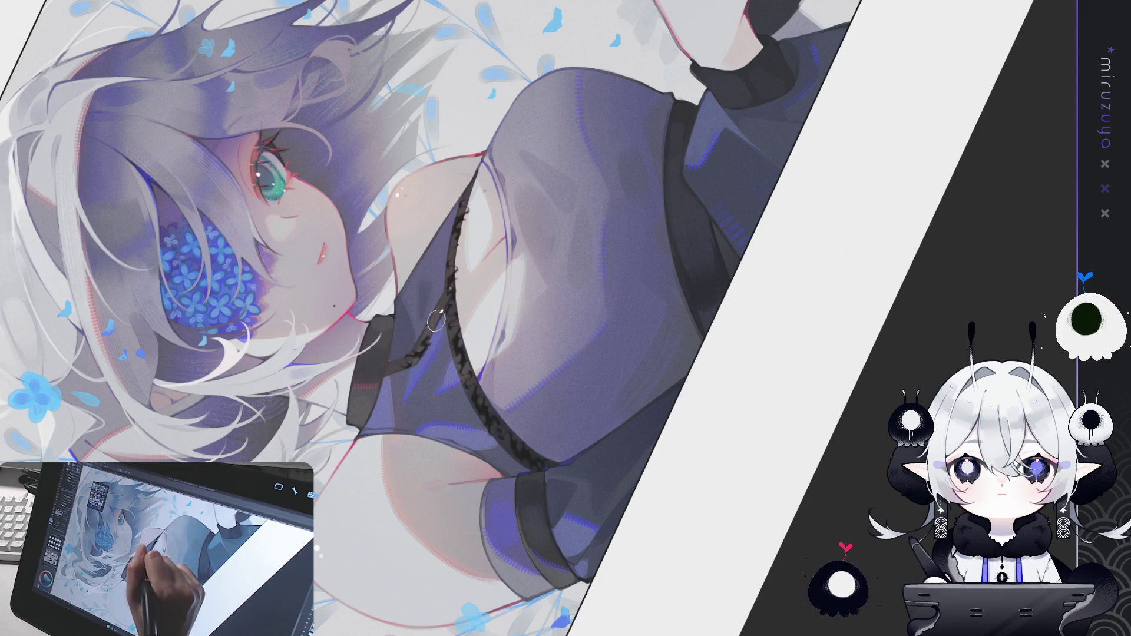
{"action": "left_click_drag", "start_coordinate": [447, 292], "coordinate": [409, 362]}
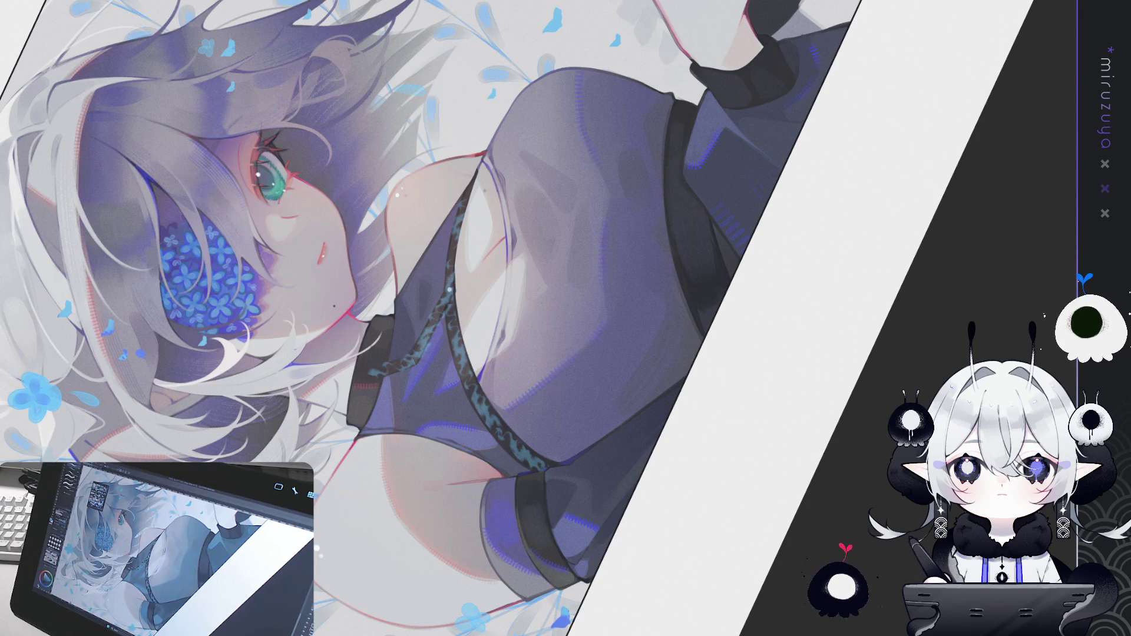
Step: Recolour the strap's lace pattern from teal to a darker, muted blue, then view the whole unrotated illustration
{"action": "key", "text": "ctrl+z"}
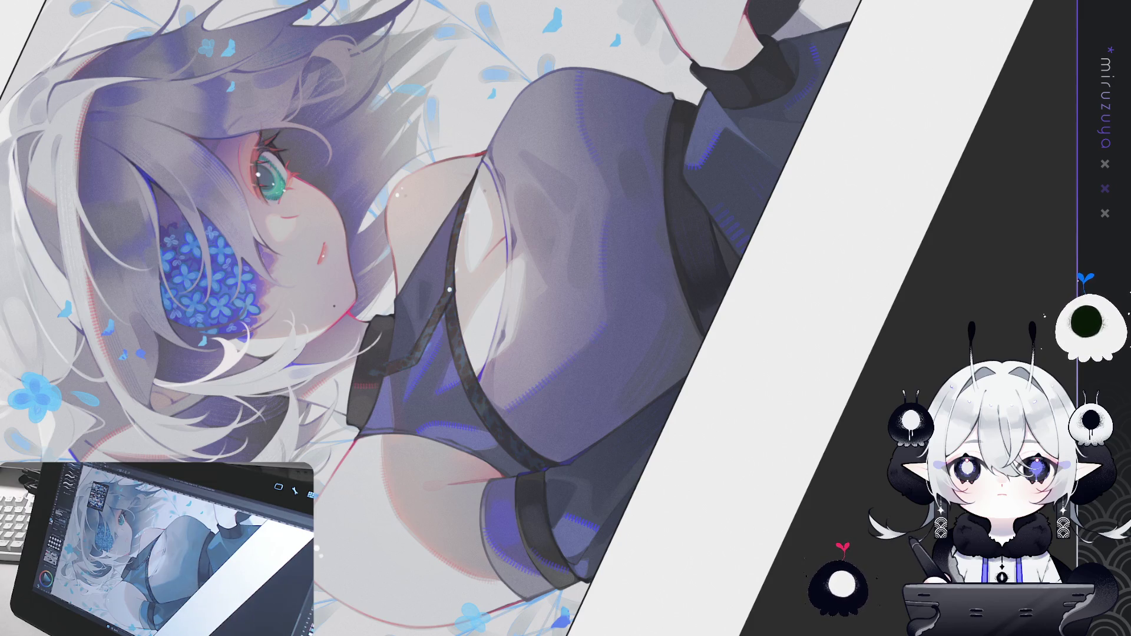
{"action": "key", "text": "ctrl+z"}
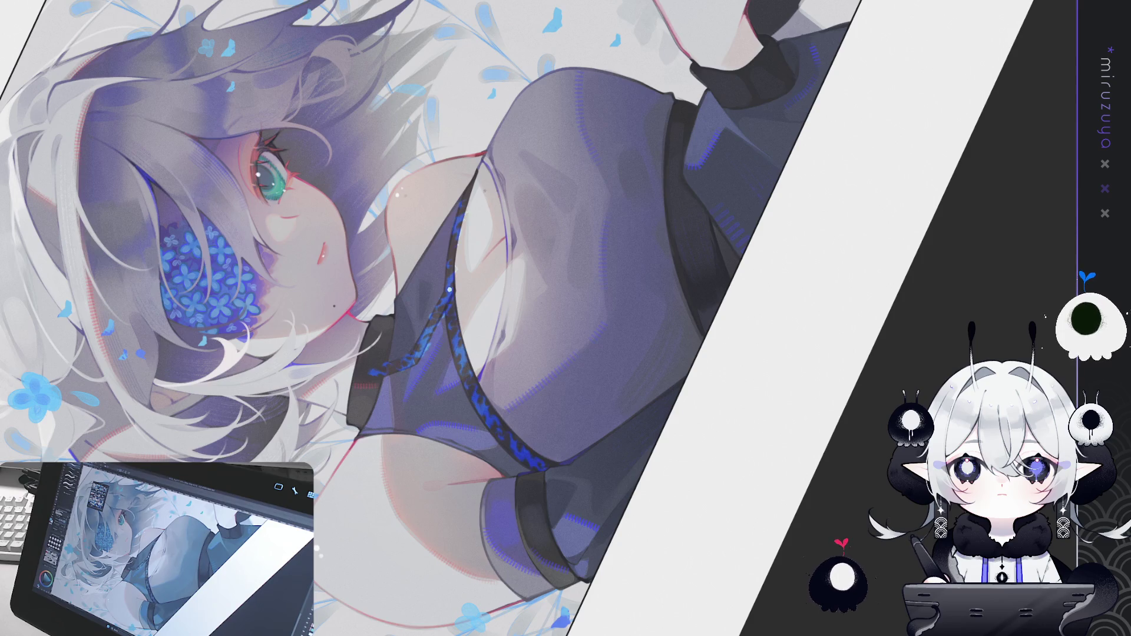
{"action": "key", "text": "ctrl+z"}
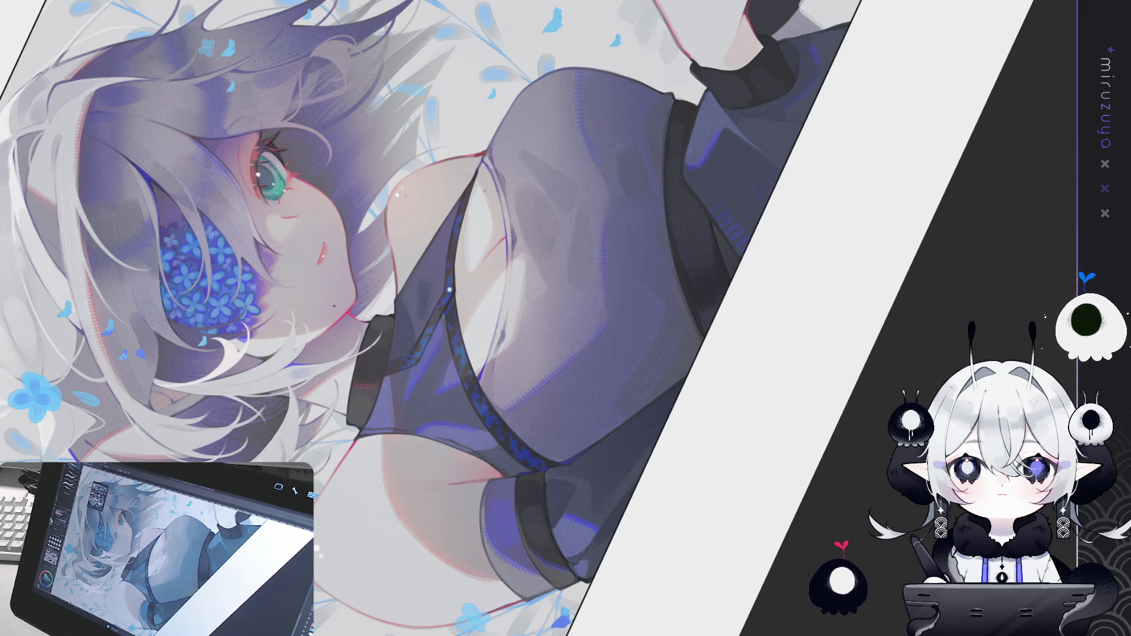
{"action": "key", "text": "ctrl+0"}
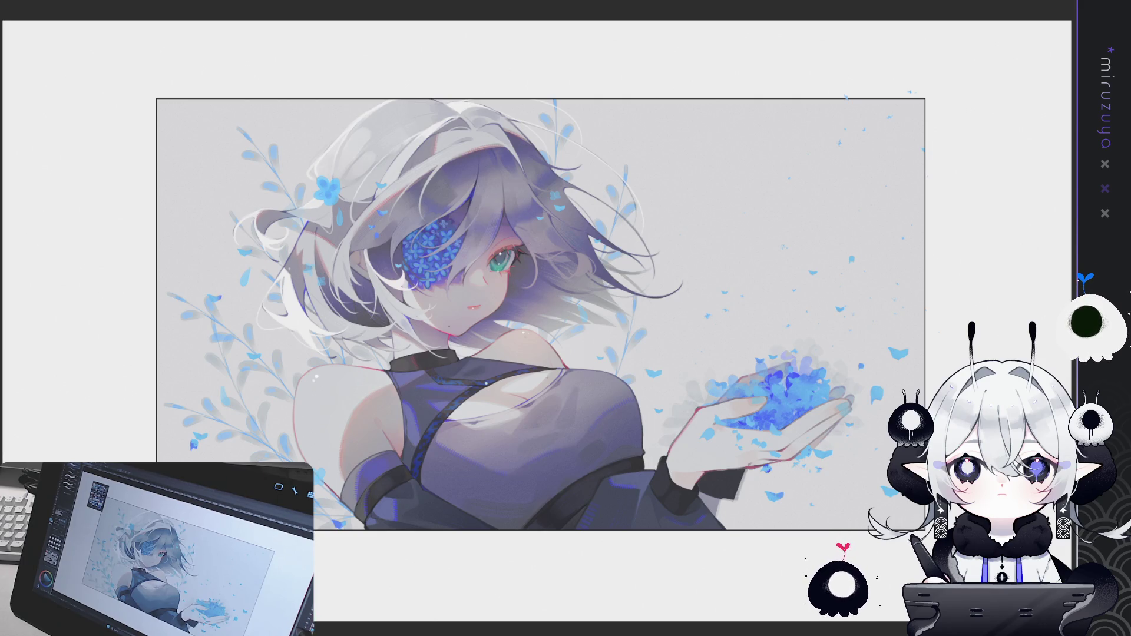
Step: Zoom in on the face and dot a small white highlight on the lower lip
{"action": "scroll", "coordinate": [530, 305], "scroll_direction": "up", "scroll_amount": 3}
{"action": "scroll", "coordinate": [530, 305], "scroll_direction": "up", "scroll_amount": 1}
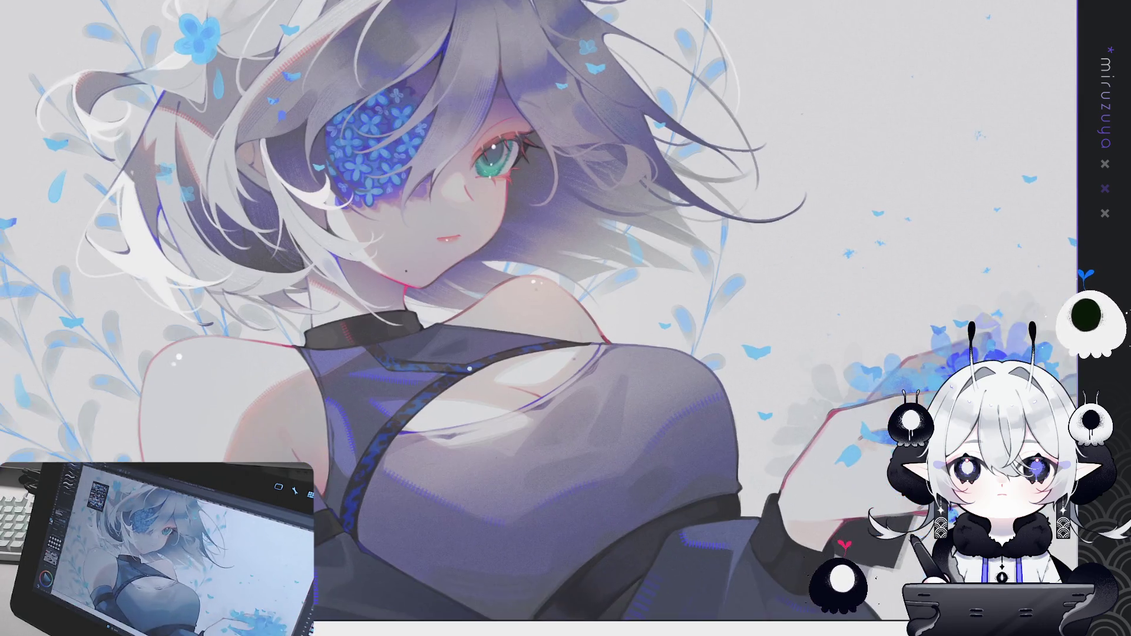
{"action": "scroll", "coordinate": [530, 305], "scroll_direction": "up", "scroll_amount": 2}
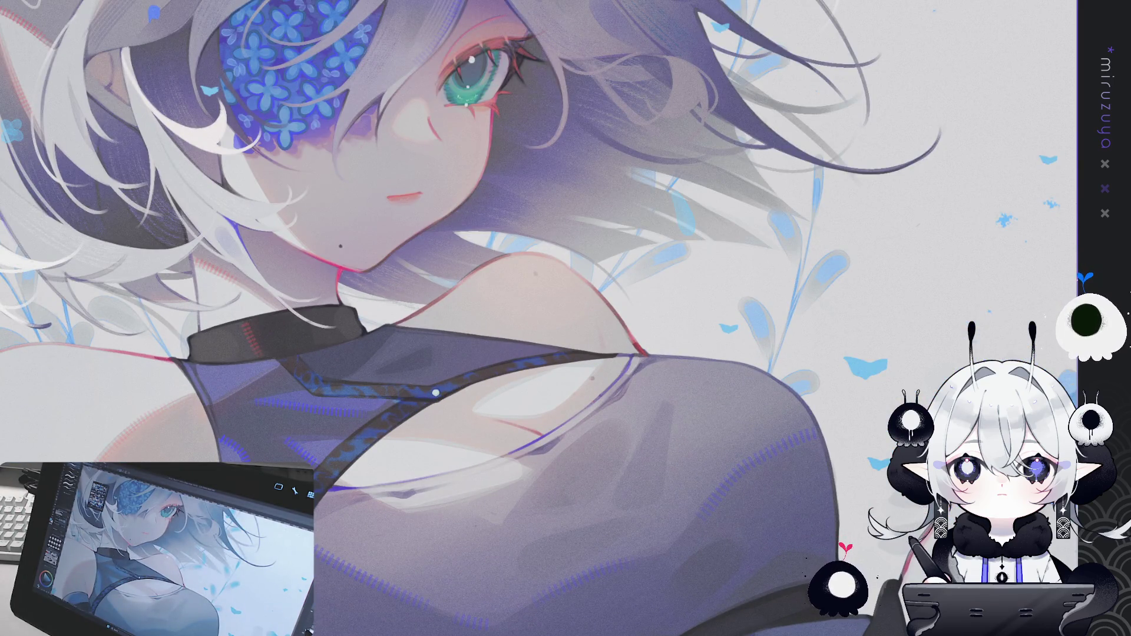
{"action": "left_click", "coordinate": [401, 199]}
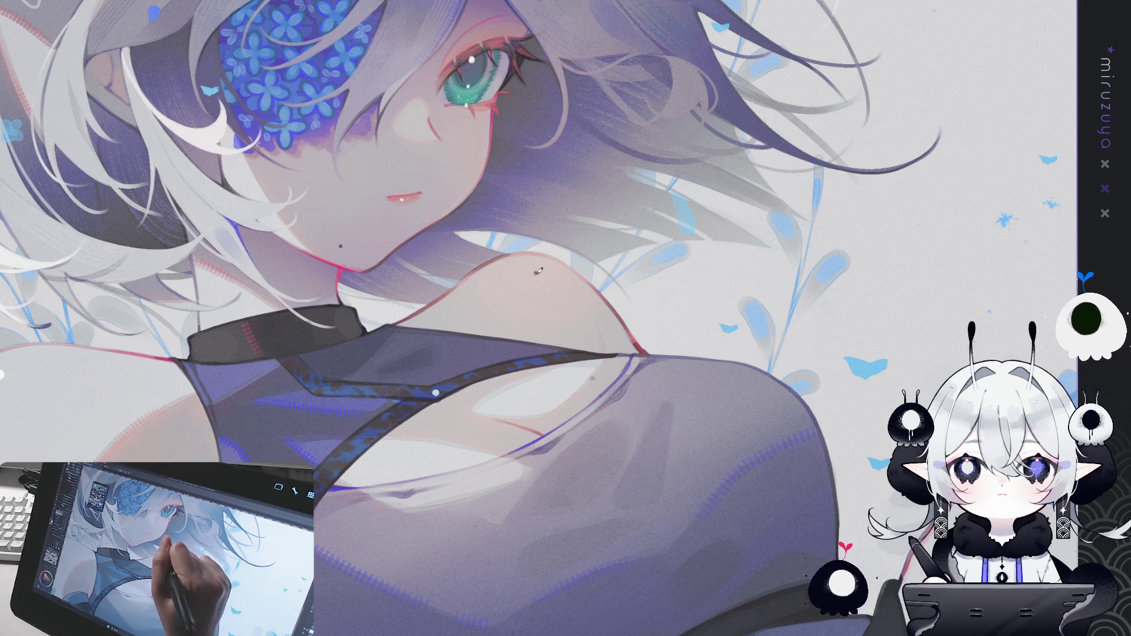
{"action": "left_click_drag", "start_coordinate": [343, 245], "coordinate": [464, 192]}
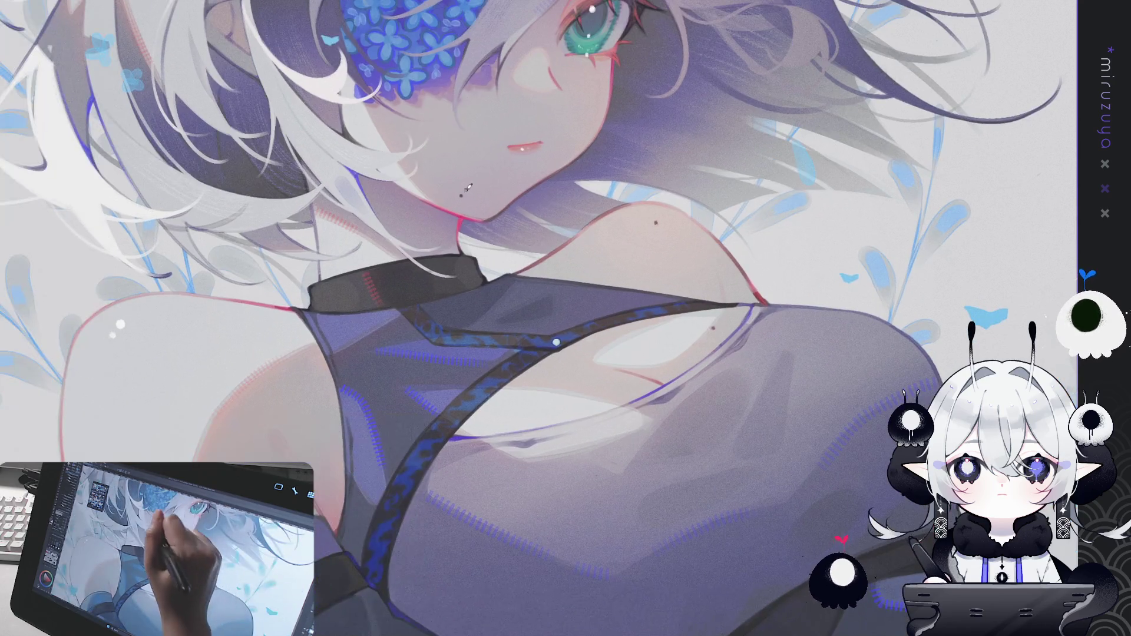
{"action": "mouse_move", "coordinate": [518, 156]}
{"action": "left_mouse_down"}
{"action": "mouse_move", "coordinate": [506, 194]}
{"action": "mouse_move", "coordinate": [486, 207]}
{"action": "left_mouse_up"}
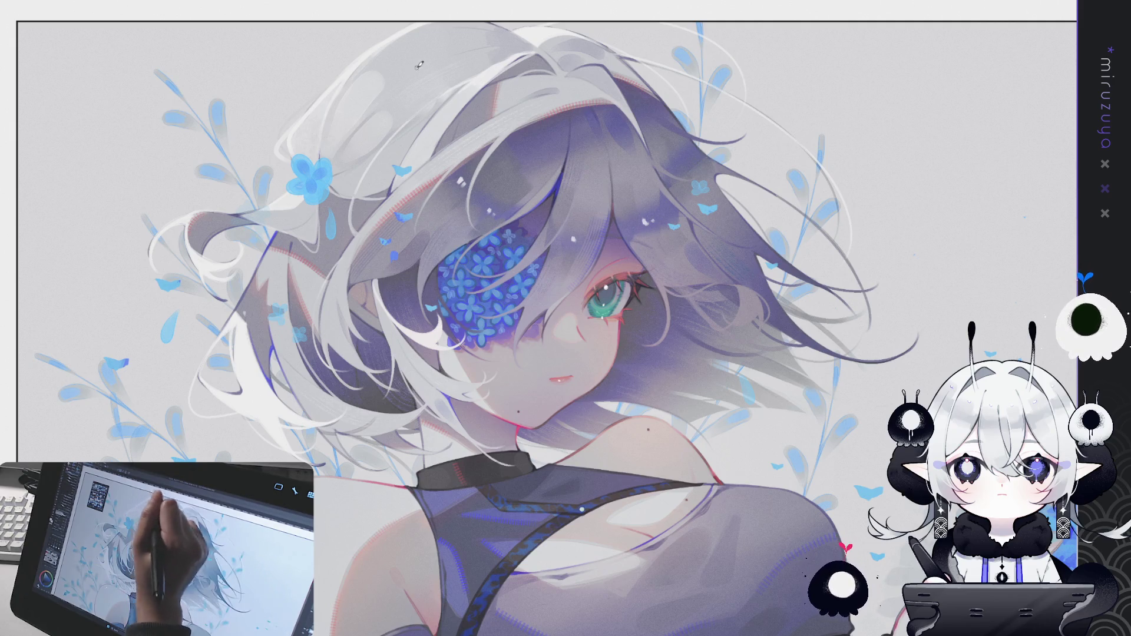
Step: Shift the small white highlights near the top of the hair, then fit the whole artwork to the window
{"action": "left_click_drag", "start_coordinate": [418, 59], "coordinate": [397, 69]}
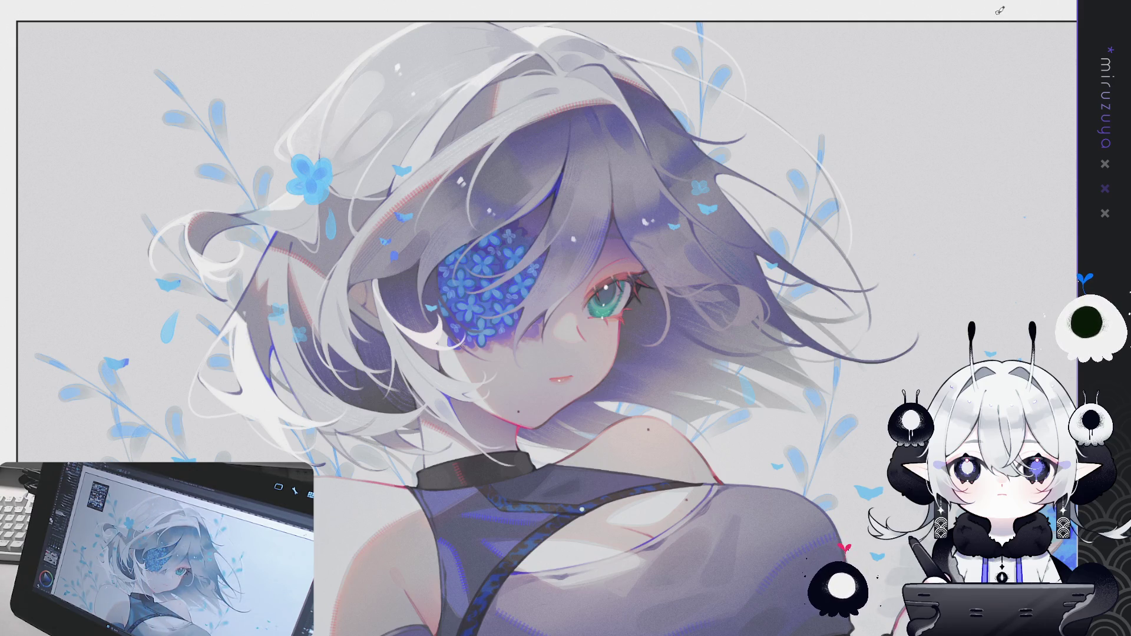
{"action": "key", "text": "ctrl+0"}
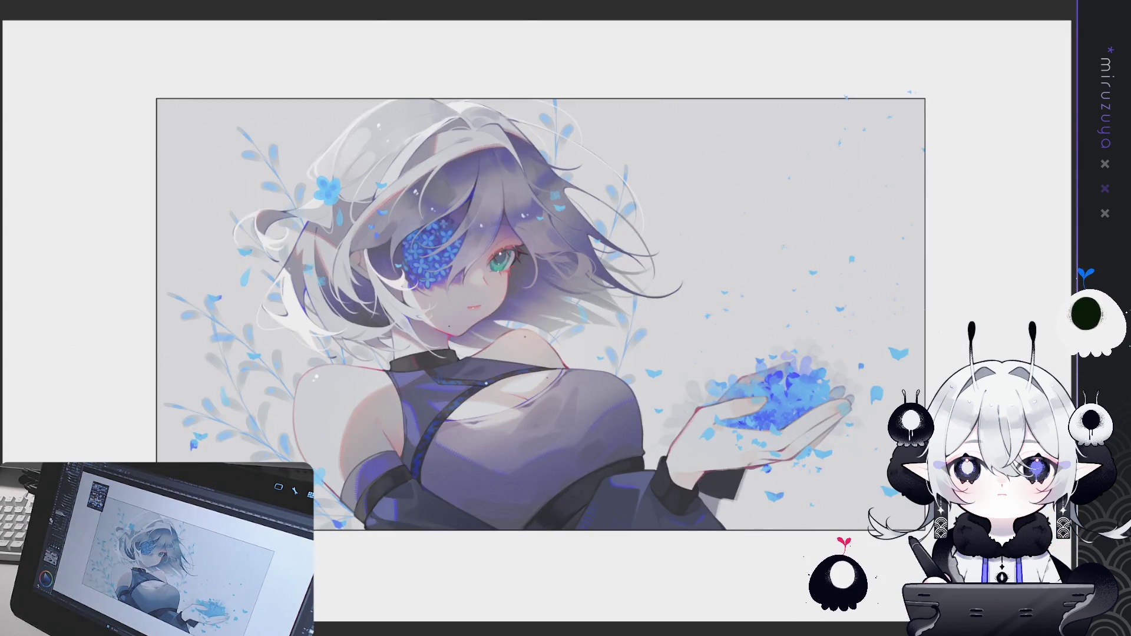
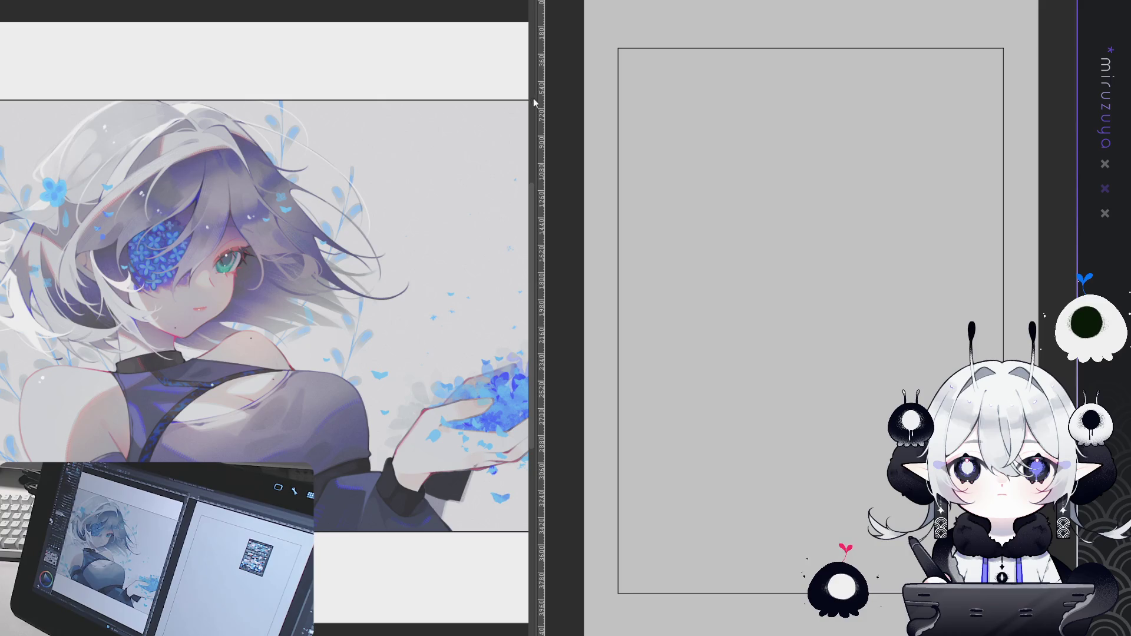
Step: Narrow the reference window, center the girl's face in it, and bring the blank page alongside
{"action": "left_click_drag", "start_coordinate": [529, 153], "coordinate": [302, 141]}
{"action": "left_click_drag", "start_coordinate": [240, 122], "coordinate": [220, 91]}
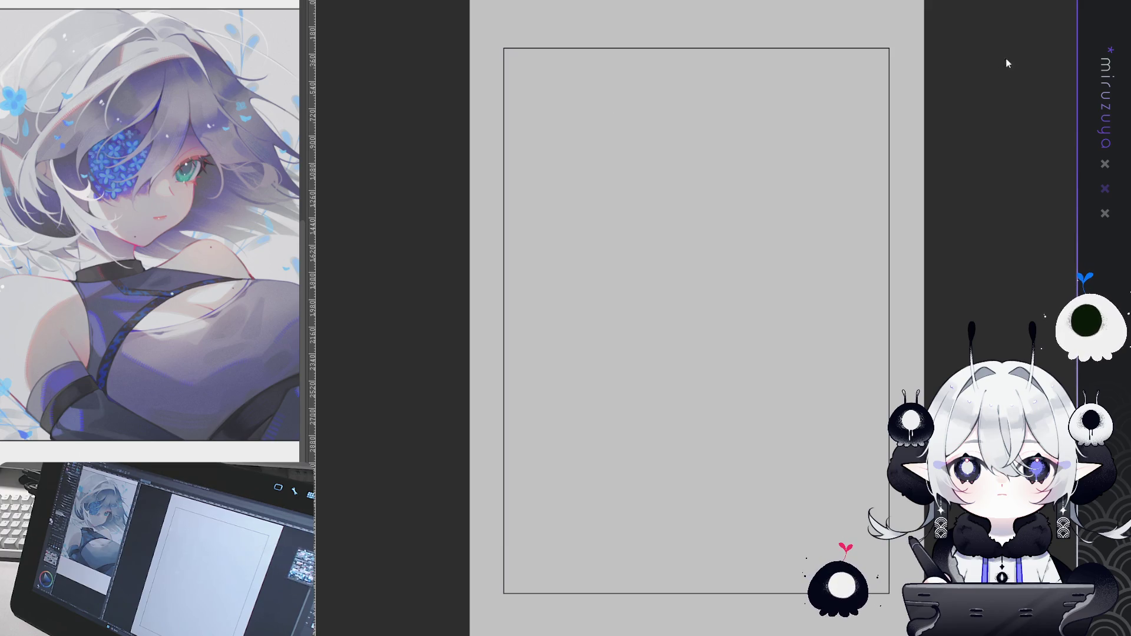
{"action": "mouse_move", "coordinate": [760, 137]}
{"action": "left_mouse_down"}
{"action": "mouse_move", "coordinate": [674, 126]}
{"action": "mouse_move", "coordinate": [704, 149]}
{"action": "left_mouse_up"}
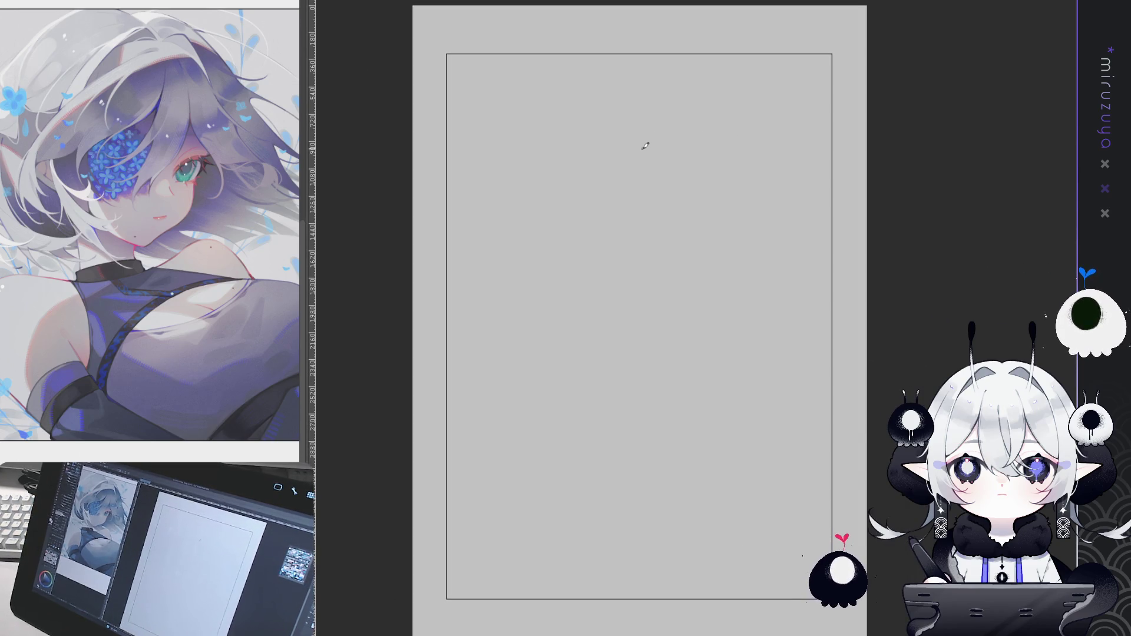
{"action": "scroll", "coordinate": [646, 146], "scroll_direction": "up", "scroll_amount": 1}
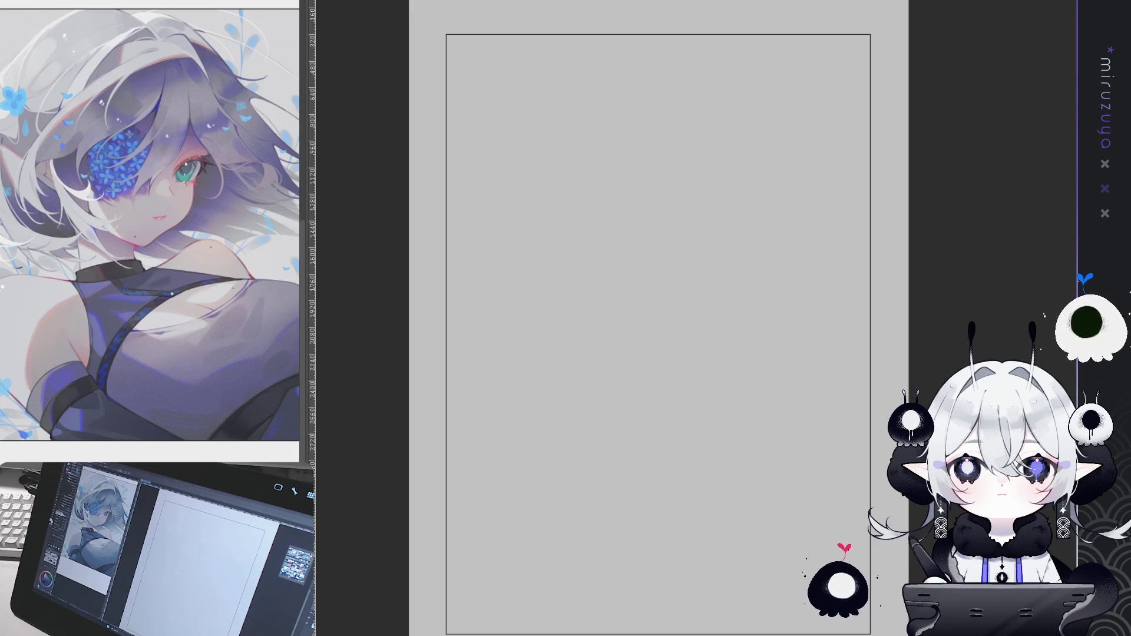
{"action": "scroll", "coordinate": [698, 285], "scroll_direction": "up", "scroll_amount": 1}
Step: Place a vertical symmetry ruler down the page centre and sketch the mirrored head circle around it
{"action": "left_click_drag", "start_coordinate": [658, 318], "coordinate": [681, 283]}
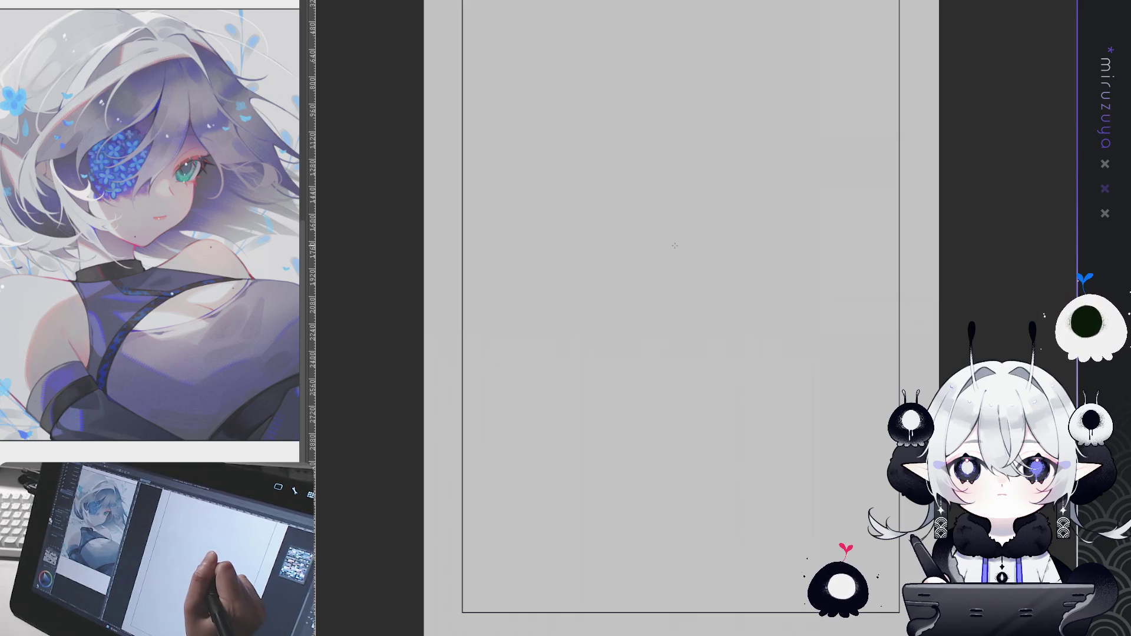
{"action": "left_click_drag", "start_coordinate": [676, 255], "coordinate": [682, 245]}
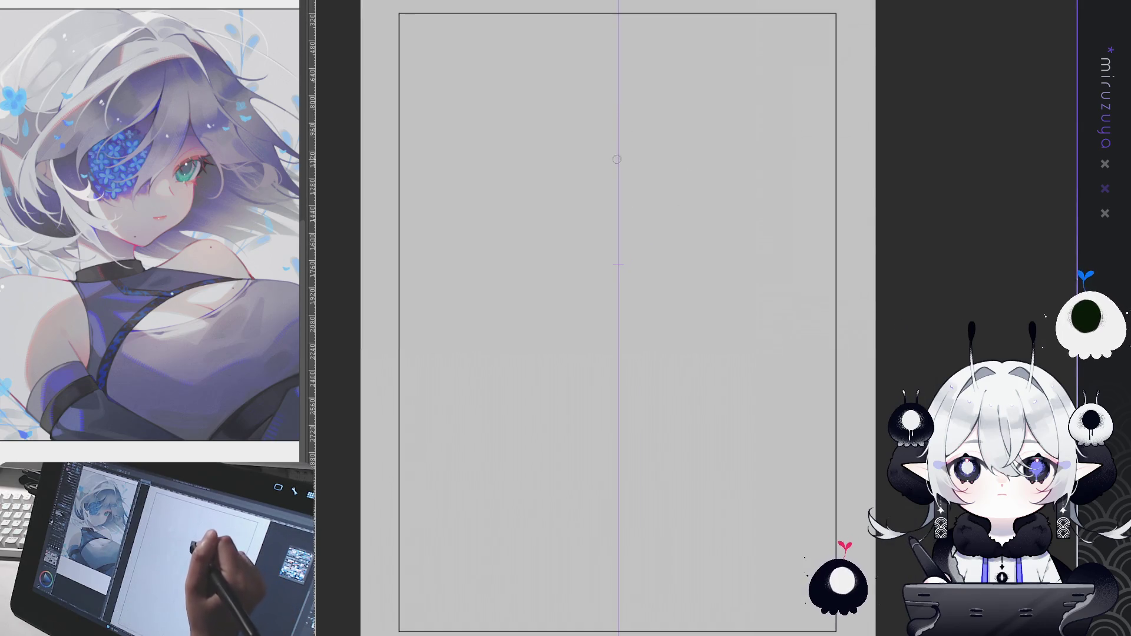
{"action": "mouse_move", "coordinate": [648, 141]}
{"action": "left_mouse_down"}
{"action": "mouse_move", "coordinate": [570, 172]}
{"action": "mouse_move", "coordinate": [563, 401]}
{"action": "left_mouse_up"}
{"action": "mouse_move", "coordinate": [642, 142]}
{"action": "left_mouse_down"}
{"action": "mouse_move", "coordinate": [539, 210]}
{"action": "mouse_move", "coordinate": [519, 362]}
{"action": "left_mouse_up"}
{"action": "left_click_drag", "start_coordinate": [618, 437], "coordinate": [648, 439]}
Step: Close and darken the lower sides of the head circle
{"action": "left_click_drag", "start_coordinate": [553, 404], "coordinate": [514, 247]}
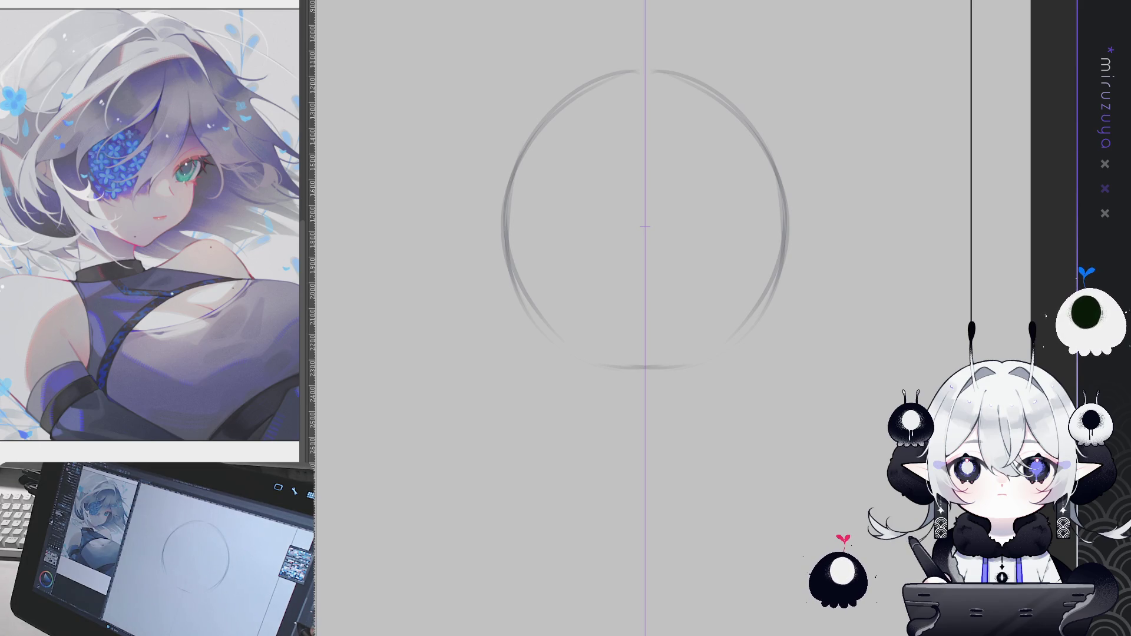
{"action": "mouse_move", "coordinate": [557, 336]}
{"action": "left_mouse_down"}
{"action": "mouse_move", "coordinate": [519, 236]}
{"action": "mouse_move", "coordinate": [545, 308]}
{"action": "left_mouse_up"}
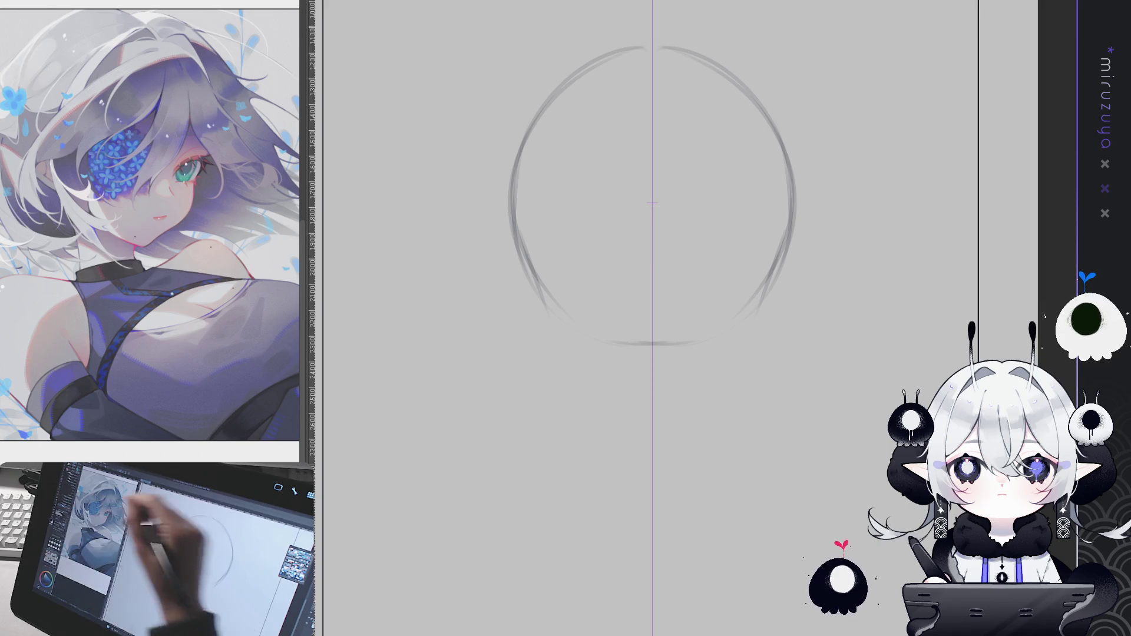
{"action": "left_click_drag", "start_coordinate": [519, 239], "coordinate": [552, 330]}
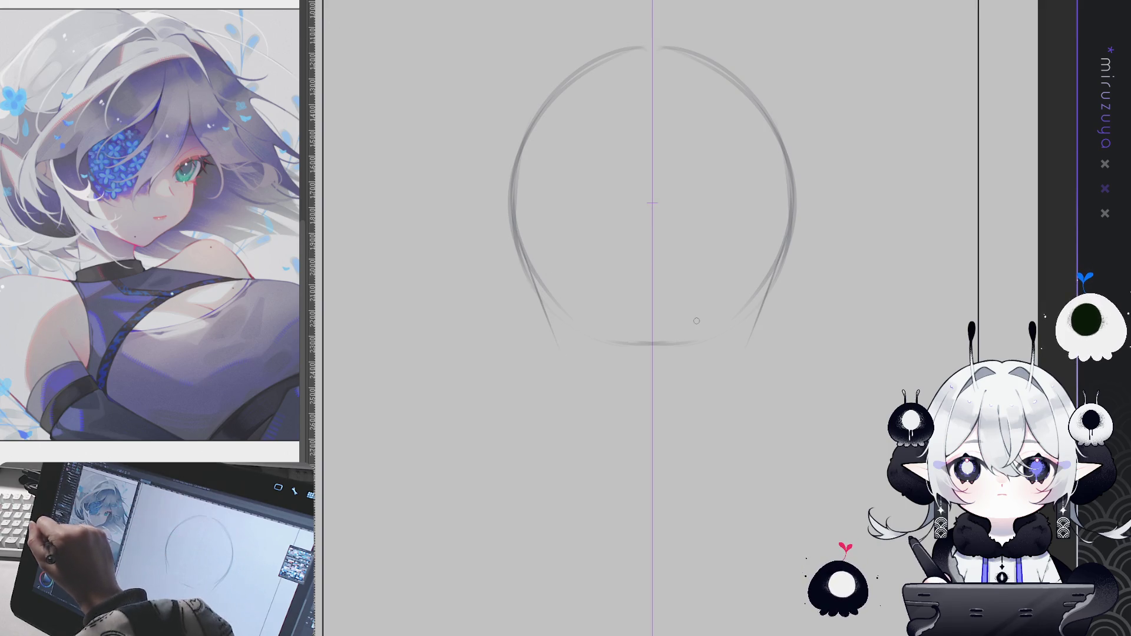
Step: Draw mirrored jaw lines below the circle, redoing them shorter after undoing the first pair
{"action": "left_click_drag", "start_coordinate": [524, 251], "coordinate": [562, 341]}
{"action": "left_click_drag", "start_coordinate": [533, 271], "coordinate": [572, 359]}
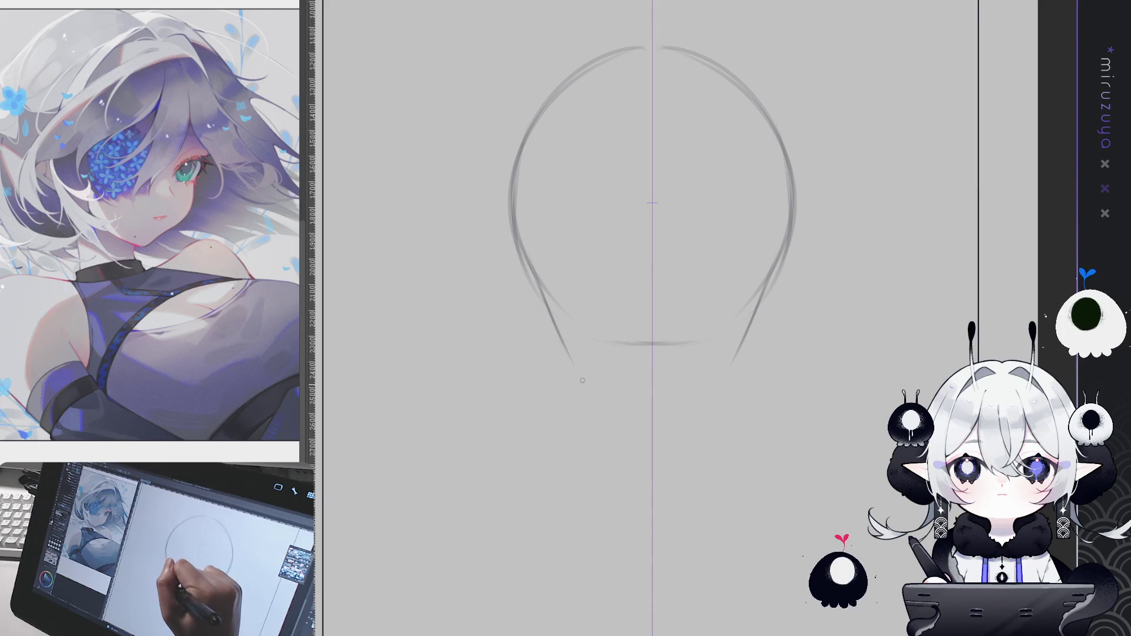
{"action": "key", "text": "ctrl+z"}
{"action": "key", "text": "ctrl+z"}
{"action": "left_click_drag", "start_coordinate": [519, 241], "coordinate": [561, 354]}
{"action": "left_click_drag", "start_coordinate": [537, 276], "coordinate": [561, 354]}
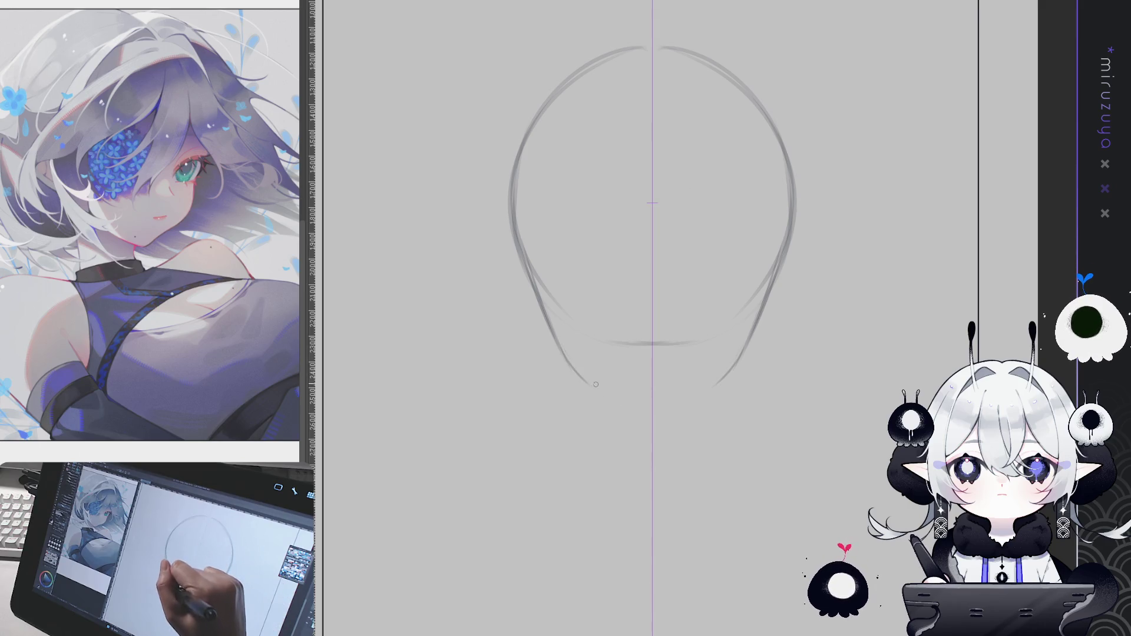
Step: Bring the jaw lines down to a pointed chin and darken the left jawline
{"action": "left_click_drag", "start_coordinate": [591, 383], "coordinate": [641, 414]}
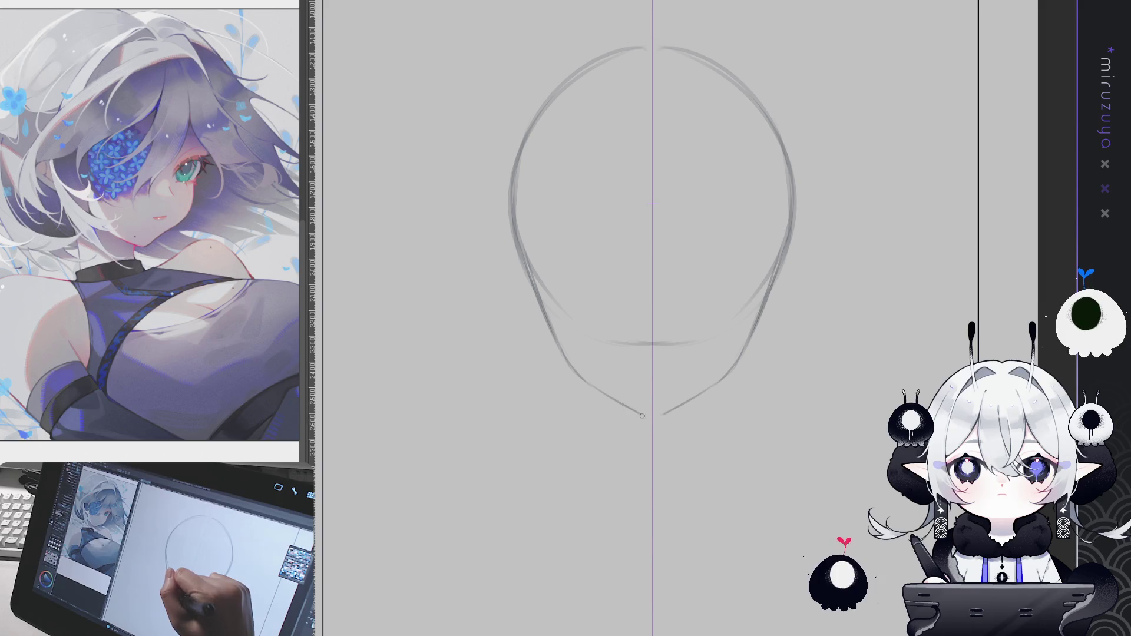
{"action": "left_click_drag", "start_coordinate": [577, 374], "coordinate": [653, 424]}
{"action": "key", "text": "ctrl+z"}
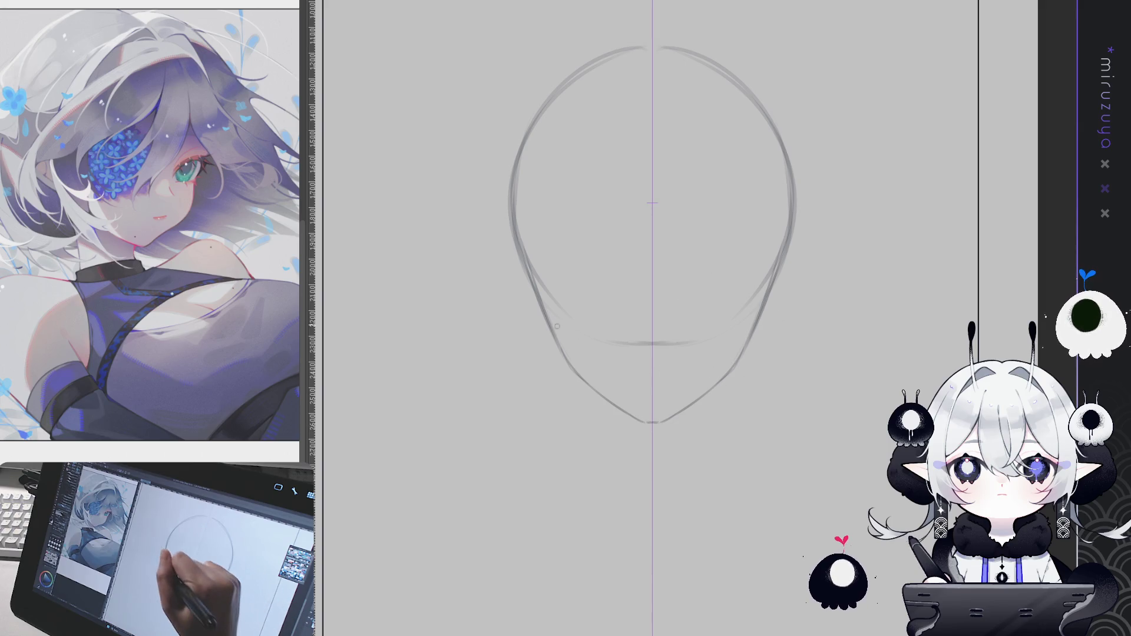
{"action": "mouse_move", "coordinate": [533, 268]}
{"action": "left_mouse_down"}
{"action": "mouse_move", "coordinate": [580, 380]}
{"action": "mouse_move", "coordinate": [640, 422]}
{"action": "left_mouse_up"}
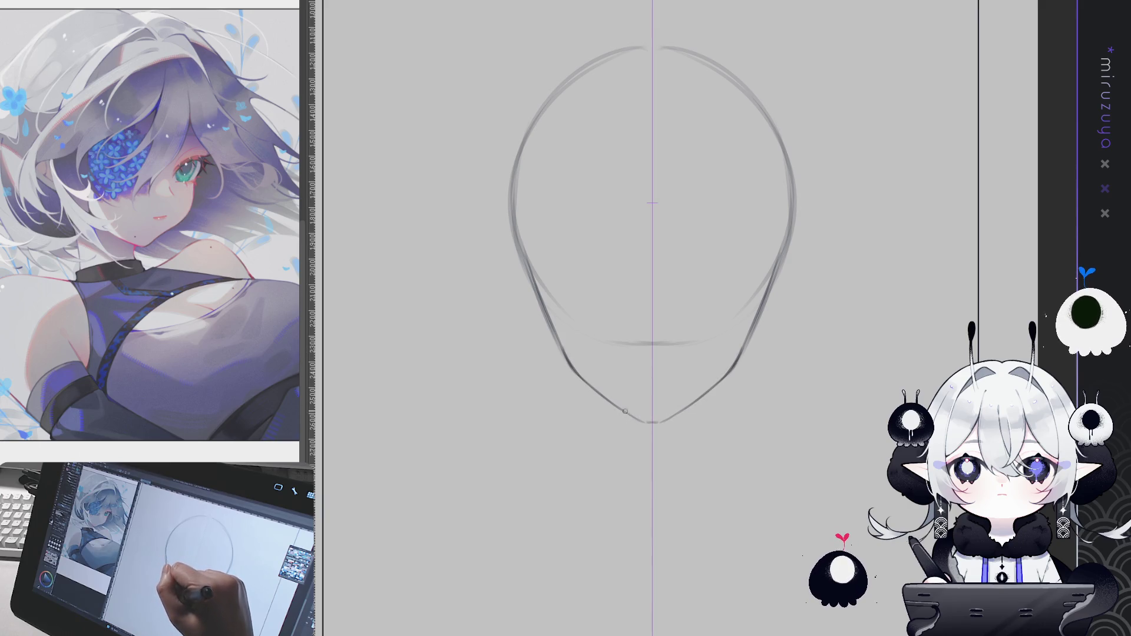
{"action": "scroll", "coordinate": [726, 368], "scroll_direction": "down", "scroll_amount": 1}
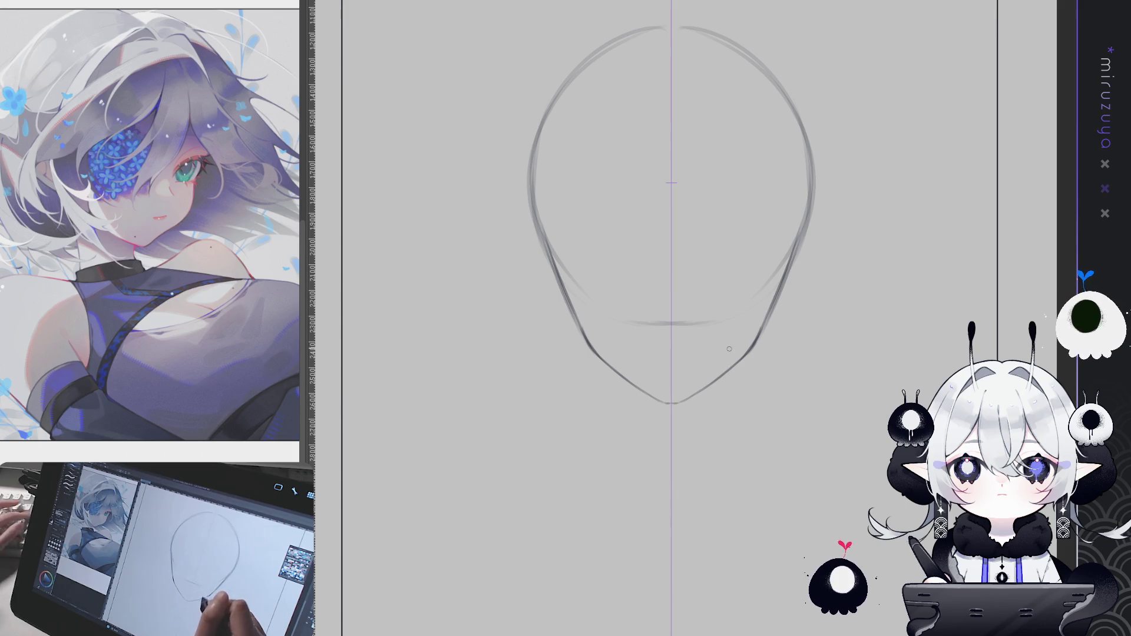
{"action": "left_click_drag", "start_coordinate": [734, 382], "coordinate": [717, 431]}
Step: Add mirrored cheek strokes, erase the horizontal line across the lower face, and darken the jawline
{"action": "mouse_move", "coordinate": [796, 278]}
{"action": "left_mouse_down"}
{"action": "mouse_move", "coordinate": [774, 307]}
{"action": "mouse_move", "coordinate": [792, 314]}
{"action": "left_mouse_up"}
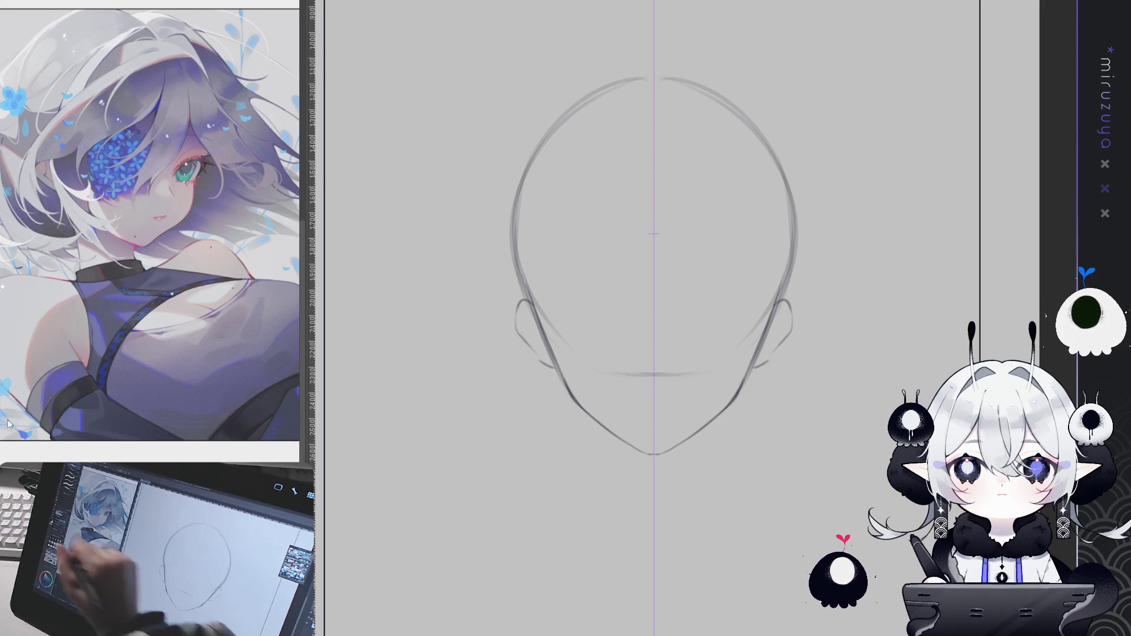
{"action": "mouse_move", "coordinate": [645, 375]}
{"action": "left_mouse_down"}
{"action": "mouse_move", "coordinate": [630, 376]}
{"action": "mouse_move", "coordinate": [648, 377]}
{"action": "left_mouse_up"}
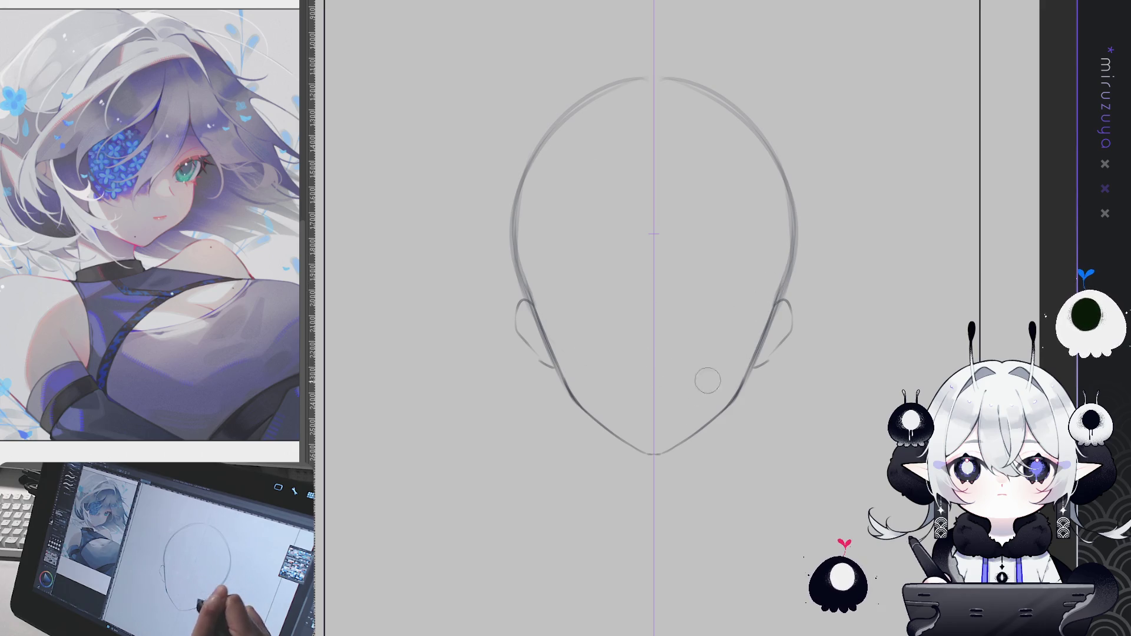
{"action": "scroll", "coordinate": [672, 377], "scroll_direction": "down", "scroll_amount": 1}
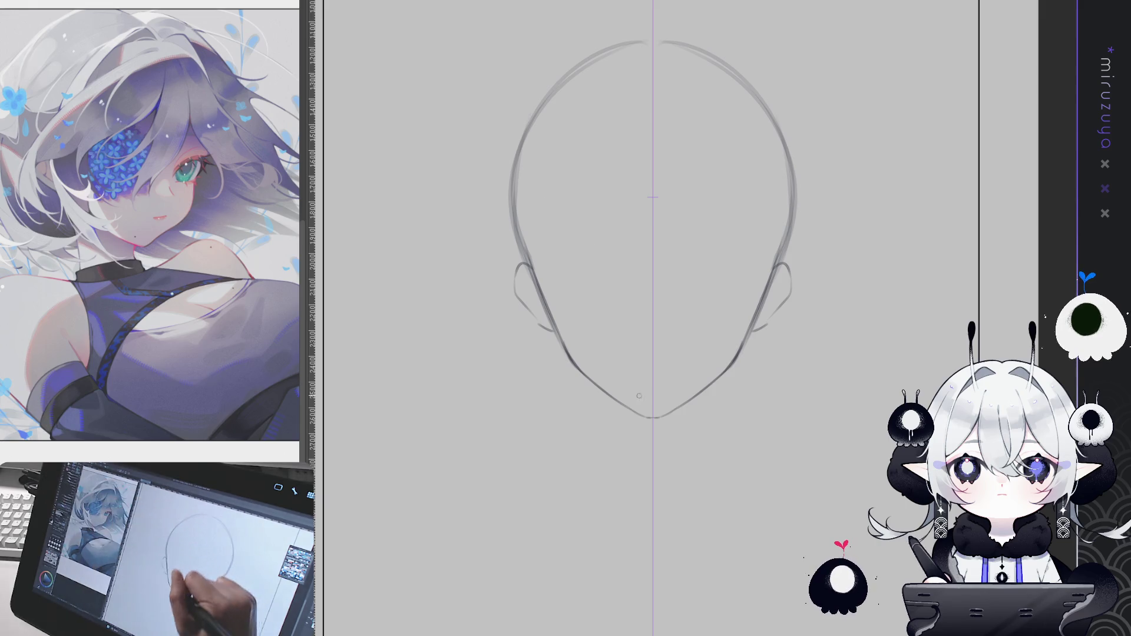
{"action": "mouse_move", "coordinate": [585, 376]}
{"action": "left_mouse_down"}
{"action": "mouse_move", "coordinate": [640, 415]}
{"action": "mouse_move", "coordinate": [663, 414]}
{"action": "left_mouse_up"}
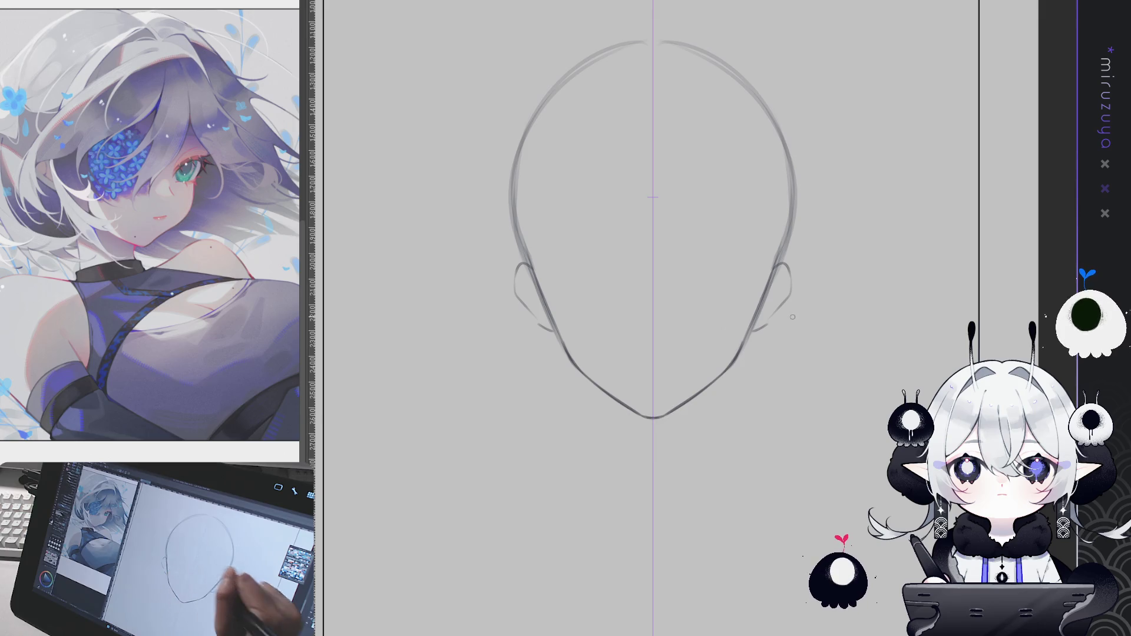
Step: Draw both neck lines below the jaw and lengthen them
{"action": "left_click_drag", "start_coordinate": [789, 442], "coordinate": [795, 434]}
{"action": "left_click_drag", "start_coordinate": [592, 366], "coordinate": [596, 394]}
{"action": "left_click_drag", "start_coordinate": [729, 368], "coordinate": [723, 396]}
{"action": "left_click_drag", "start_coordinate": [591, 366], "coordinate": [607, 441]}
{"action": "left_click_drag", "start_coordinate": [729, 367], "coordinate": [711, 439]}
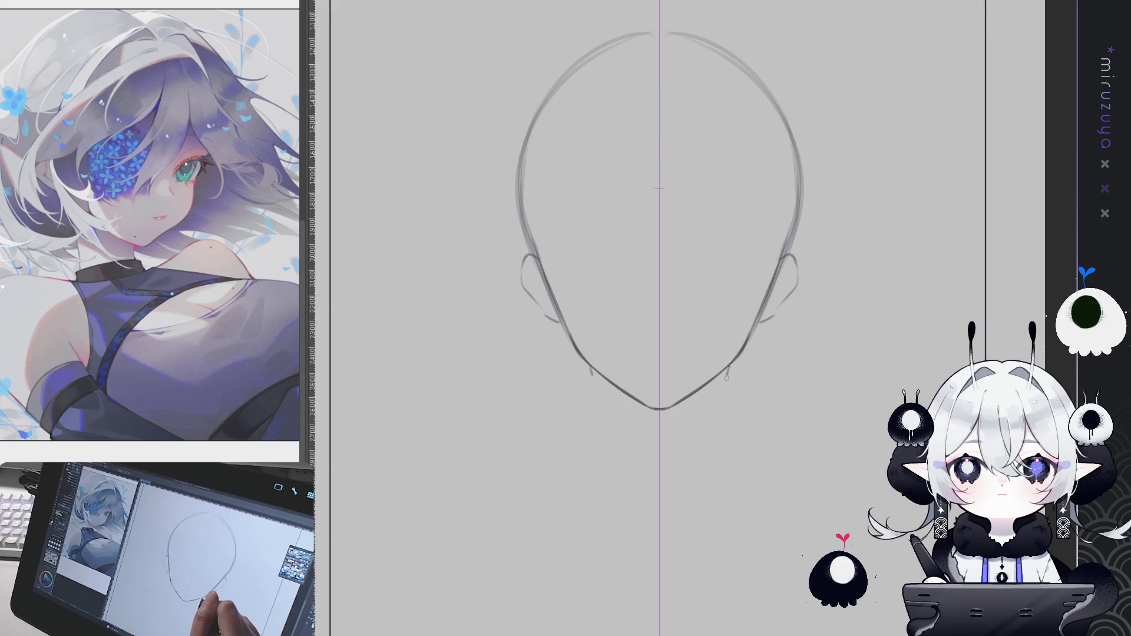
Step: Rework the lower neck lines with undo/redo and sweep mirrored shoulder lines outward
{"action": "key", "text": "ctrl+z"}
{"action": "key", "text": "ctrl+z"}
{"action": "key", "text": "ctrl+z"}
{"action": "key", "text": "ctrl+y"}
{"action": "key", "text": "ctrl+y"}
{"action": "key", "text": "ctrl+y"}
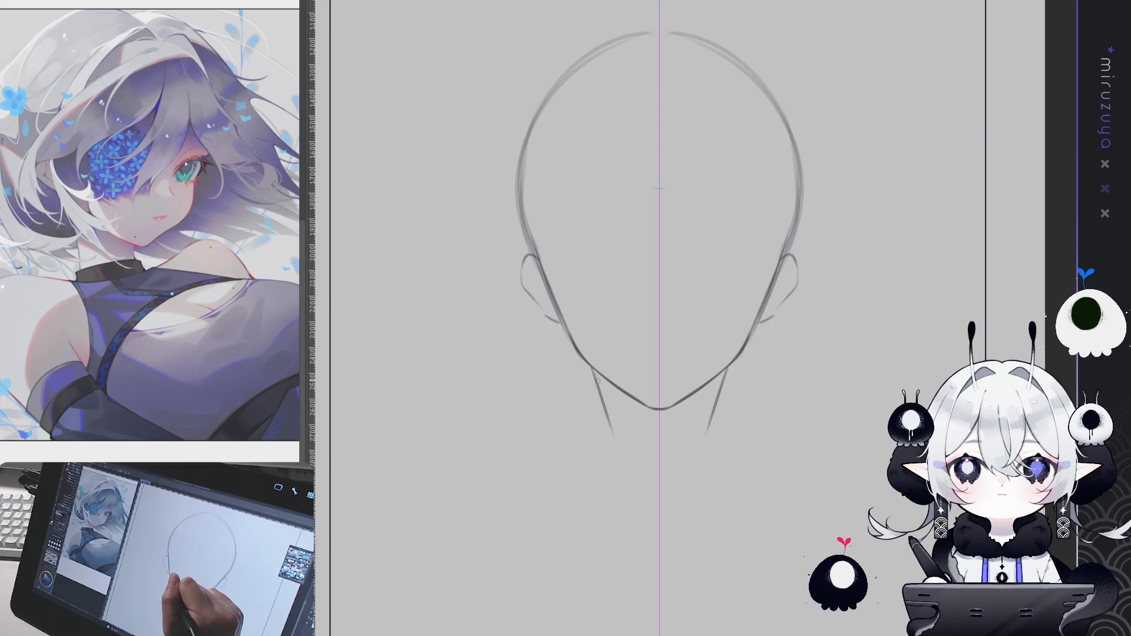
{"action": "key", "text": "ctrl+y"}
{"action": "key", "text": "ctrl+y"}
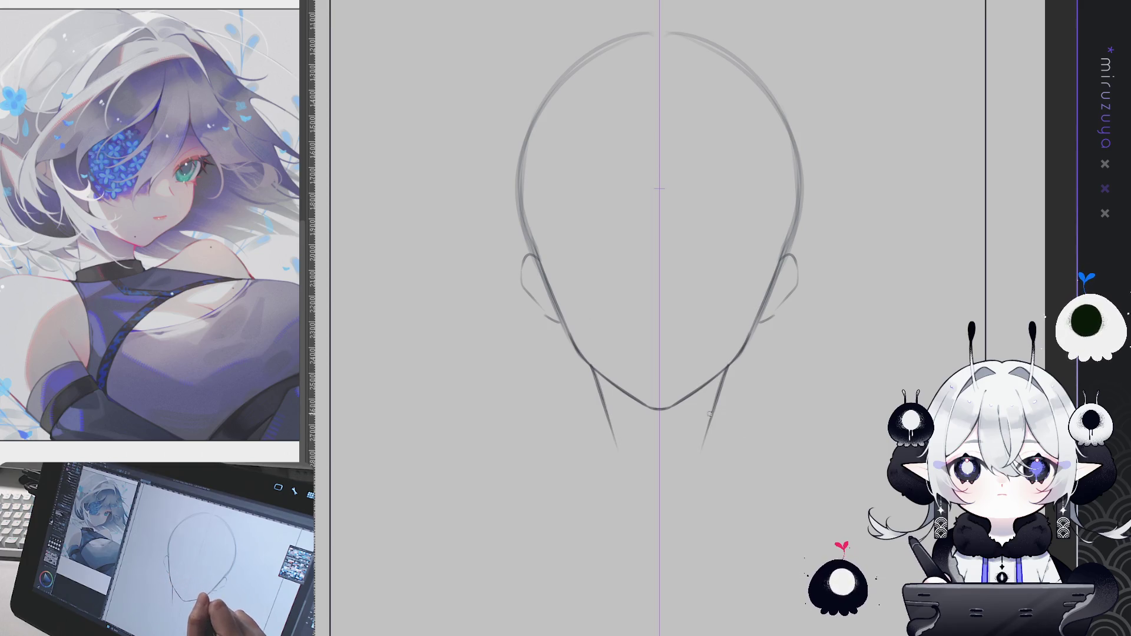
{"action": "key", "text": "ctrl+y"}
{"action": "key", "text": "ctrl+y"}
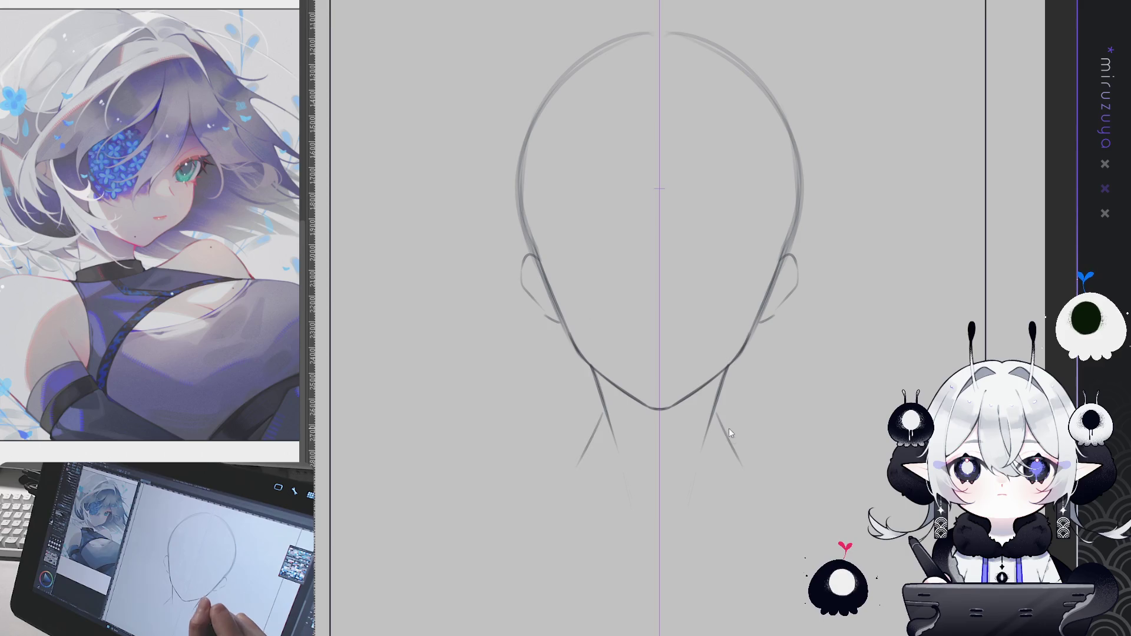
{"action": "left_click_drag", "start_coordinate": [717, 406], "coordinate": [726, 442]}
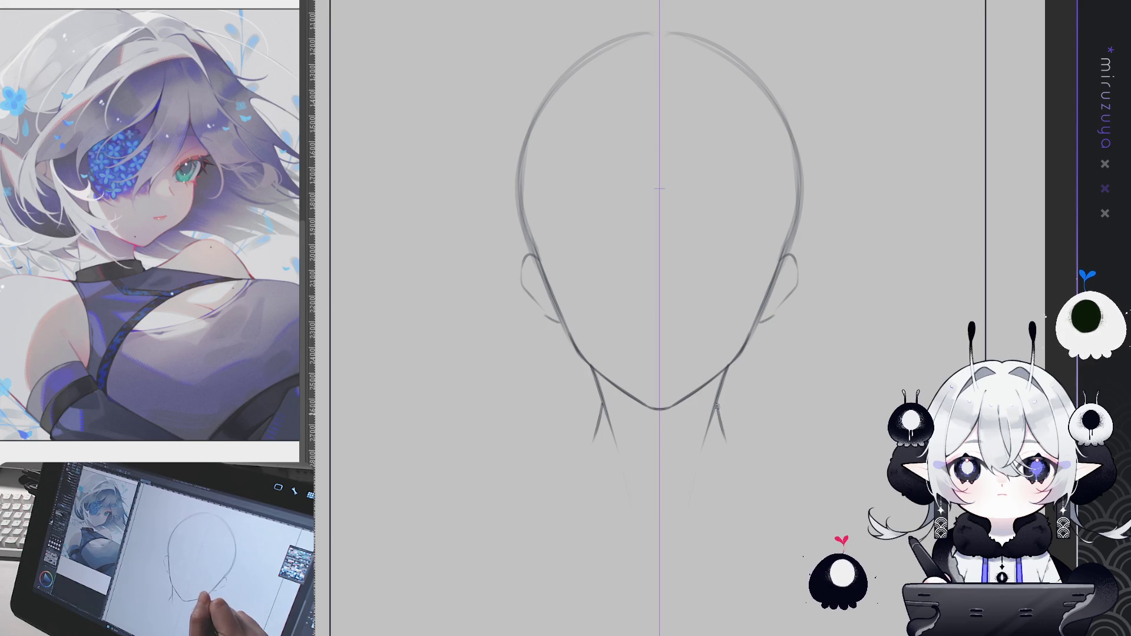
{"action": "key", "text": "ctrl+z"}
{"action": "key", "text": "ctrl+z"}
{"action": "key", "text": "ctrl+z"}
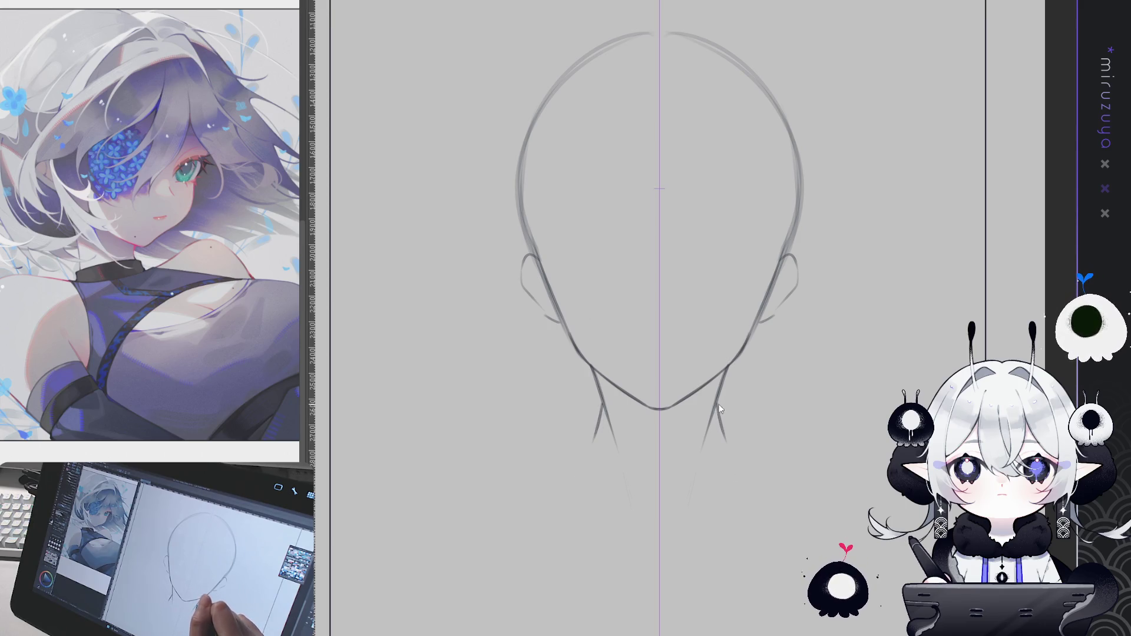
{"action": "left_click_drag", "start_coordinate": [718, 396], "coordinate": [724, 446]}
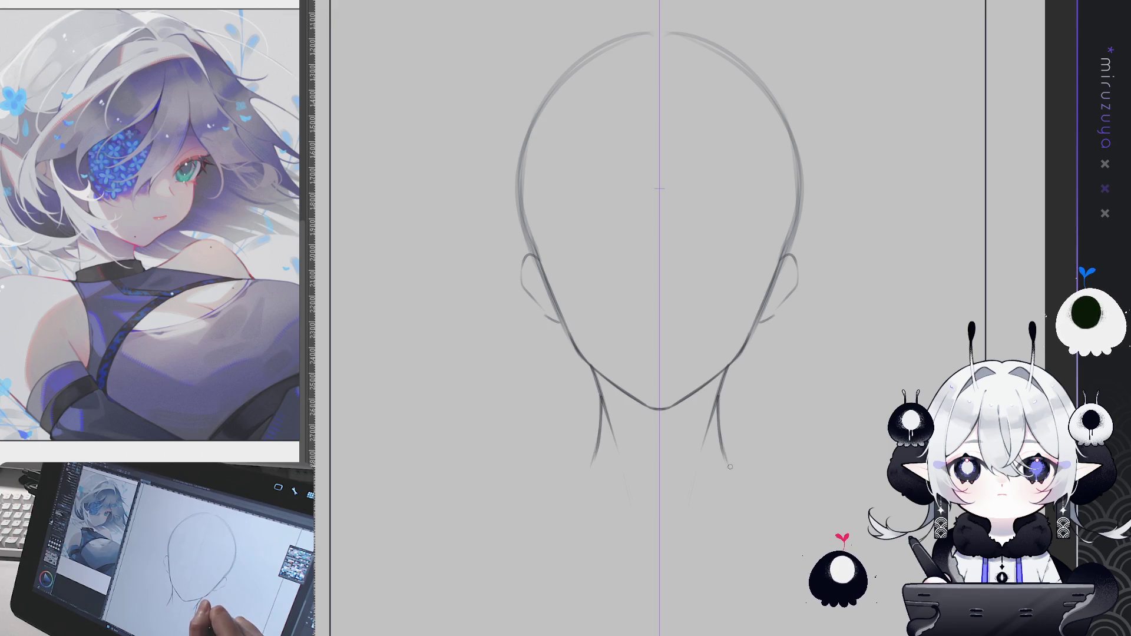
{"action": "key", "text": "ctrl+z"}
{"action": "left_click_drag", "start_coordinate": [723, 446], "coordinate": [734, 479]}
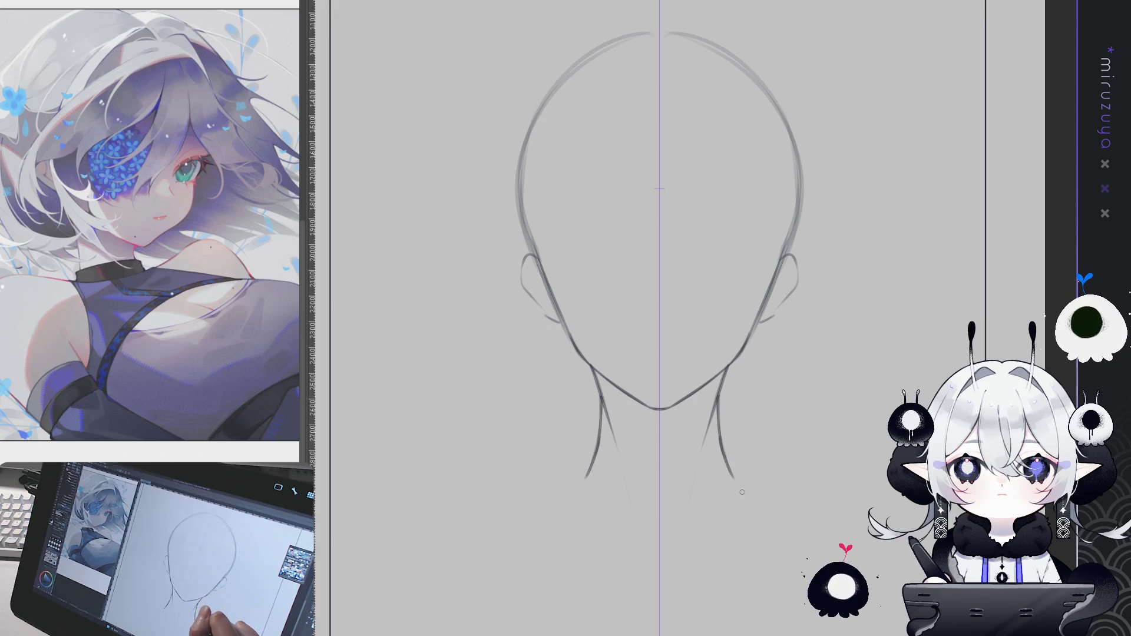
{"action": "left_click_drag", "start_coordinate": [819, 532], "coordinate": [878, 545]}
{"action": "left_click_drag", "start_coordinate": [501, 530], "coordinate": [439, 546]}
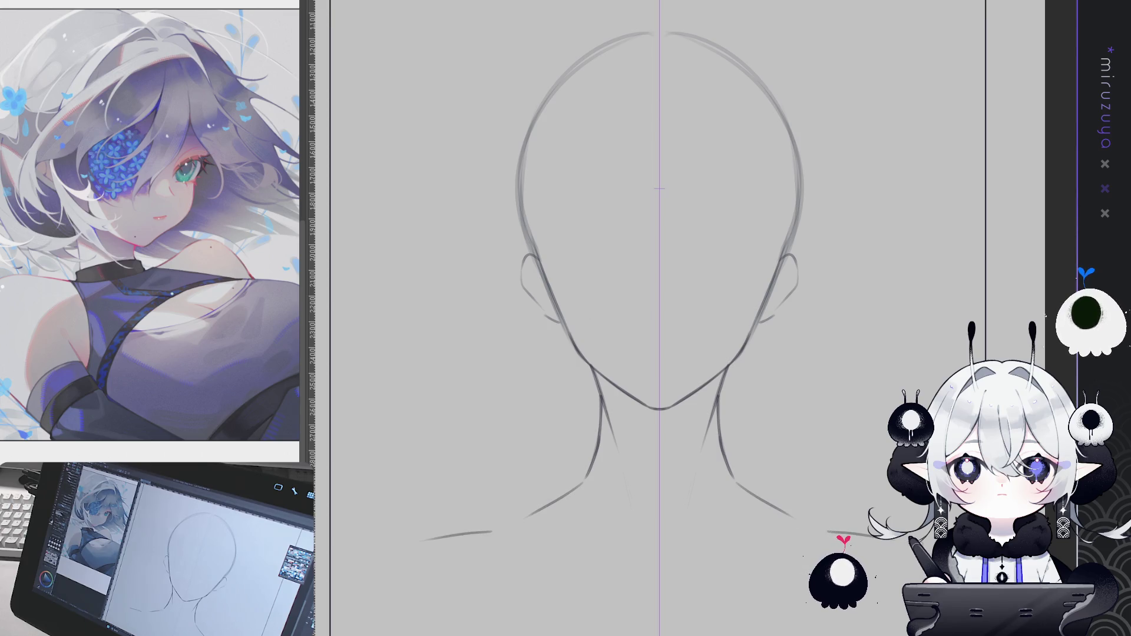
Step: With a new brush size, add faint inner neck and collarbone strokes below the neck
{"action": "key", "text": "e"}
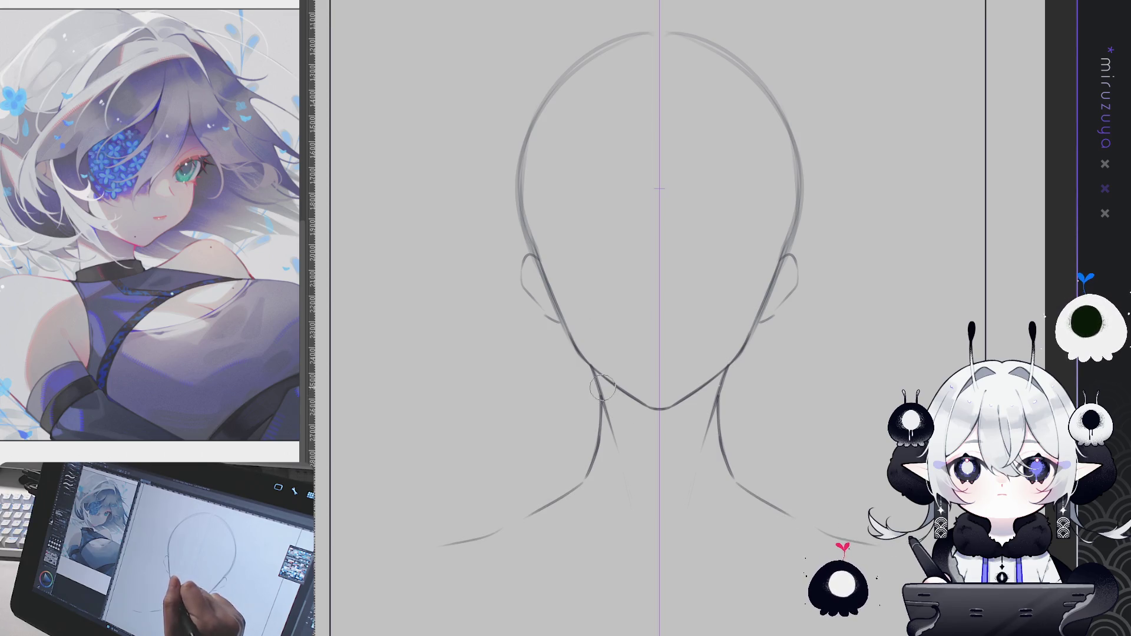
{"action": "left_click_drag", "start_coordinate": [608, 433], "coordinate": [617, 466]}
{"action": "left_click_drag", "start_coordinate": [707, 448], "coordinate": [701, 468]}
{"action": "left_click_drag", "start_coordinate": [626, 500], "coordinate": [647, 554]}
{"action": "left_click_drag", "start_coordinate": [686, 508], "coordinate": [673, 556]}
{"action": "mouse_move", "coordinate": [504, 541]}
{"action": "left_mouse_down"}
{"action": "mouse_move", "coordinate": [637, 563]}
{"action": "mouse_move", "coordinate": [750, 554]}
{"action": "left_mouse_up"}
{"action": "left_click_drag", "start_coordinate": [589, 353], "coordinate": [575, 366]}
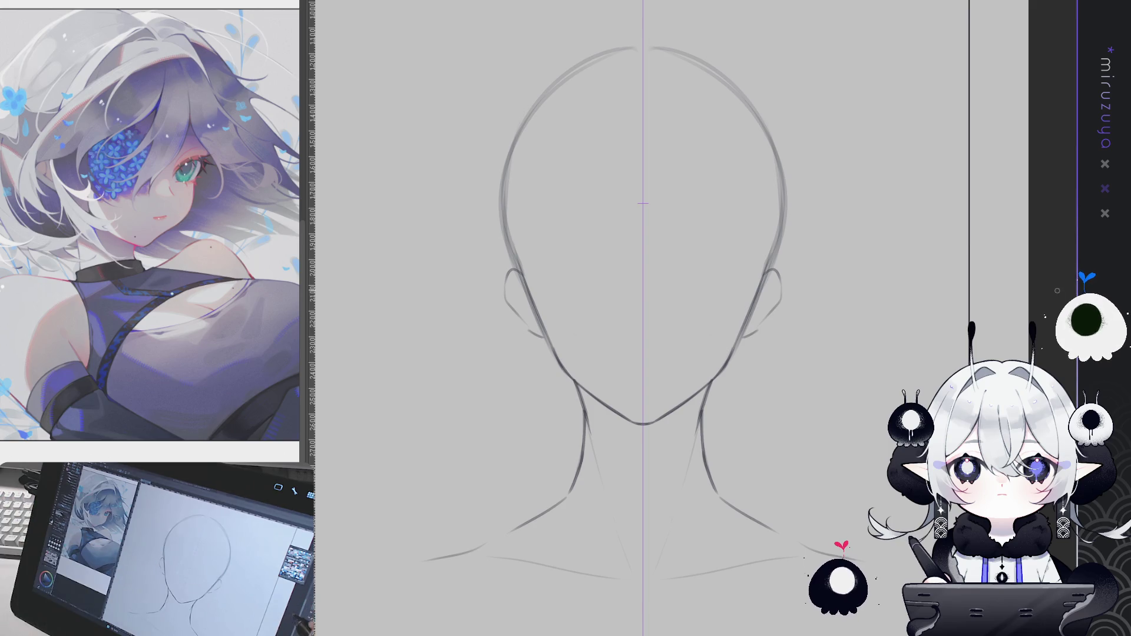
{"action": "scroll", "coordinate": [662, 255], "scroll_direction": "up", "scroll_amount": 3}
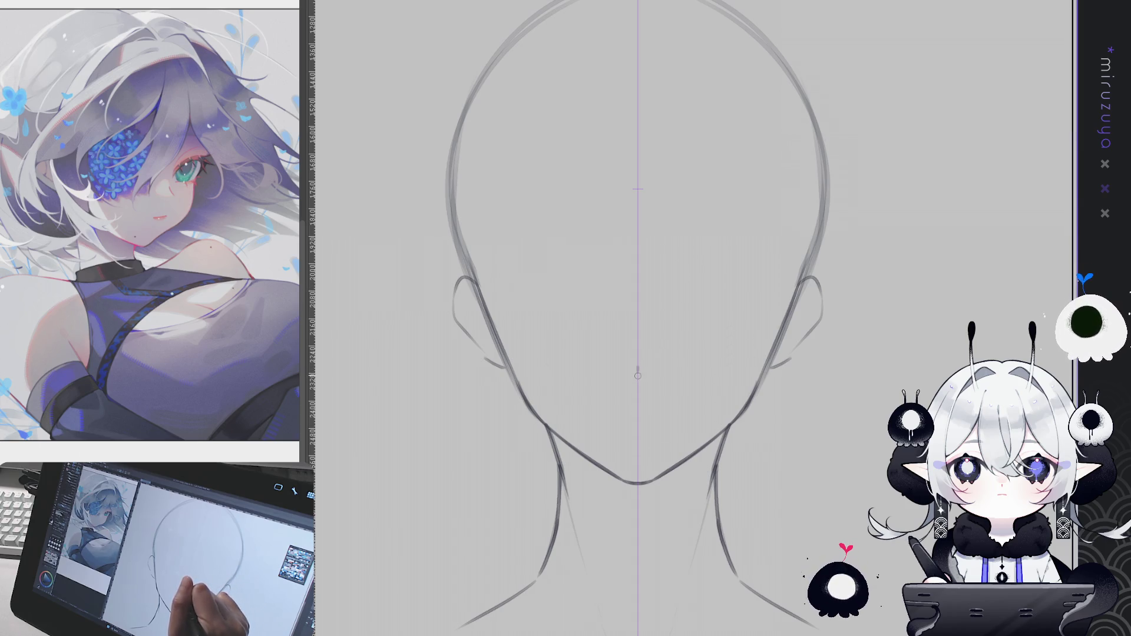
Step: Mark the nose with a short centre-line stroke, trying mouth dashes but undoing them
{"action": "left_click_drag", "start_coordinate": [637, 371], "coordinate": [637, 380]}
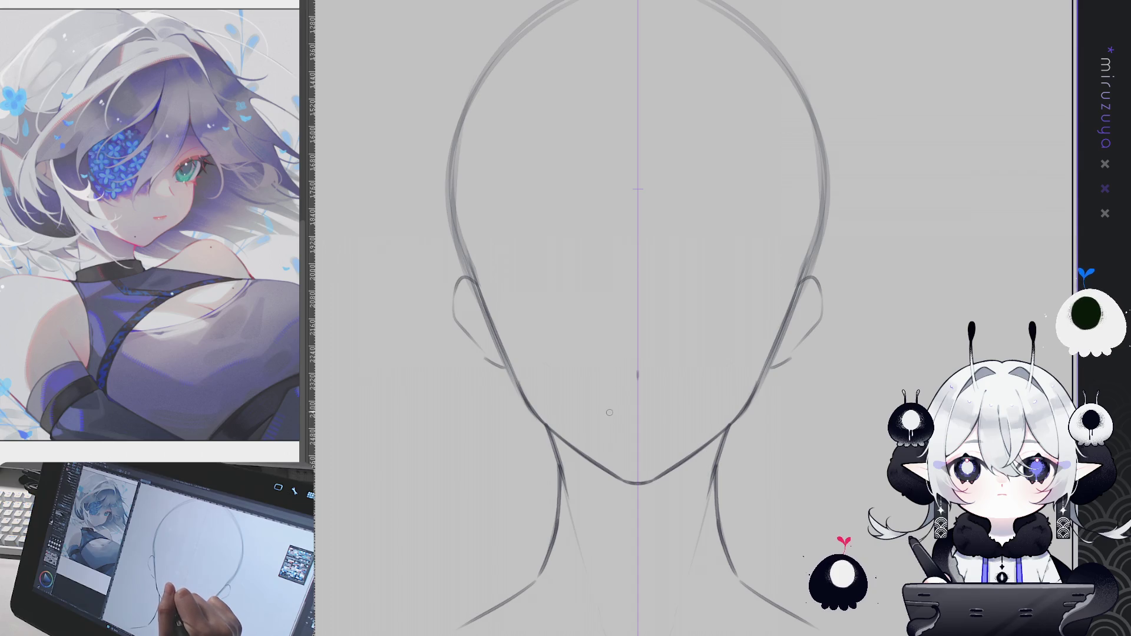
{"action": "left_click_drag", "start_coordinate": [605, 417], "coordinate": [670, 416]}
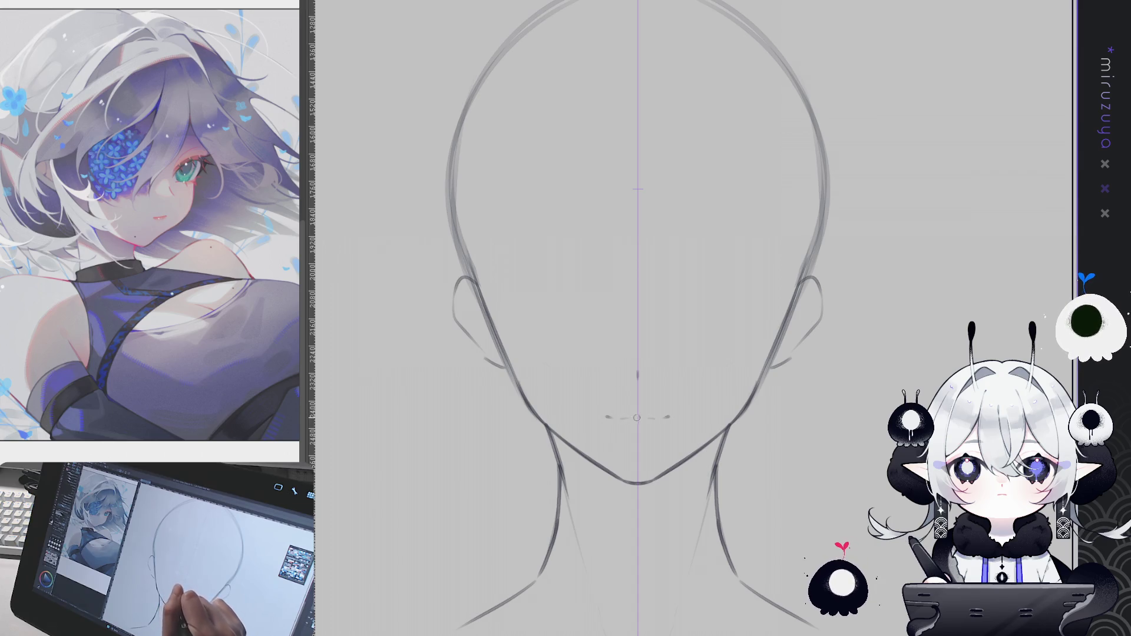
{"action": "key", "text": "ctrl+z"}
{"action": "key", "text": "ctrl+z"}
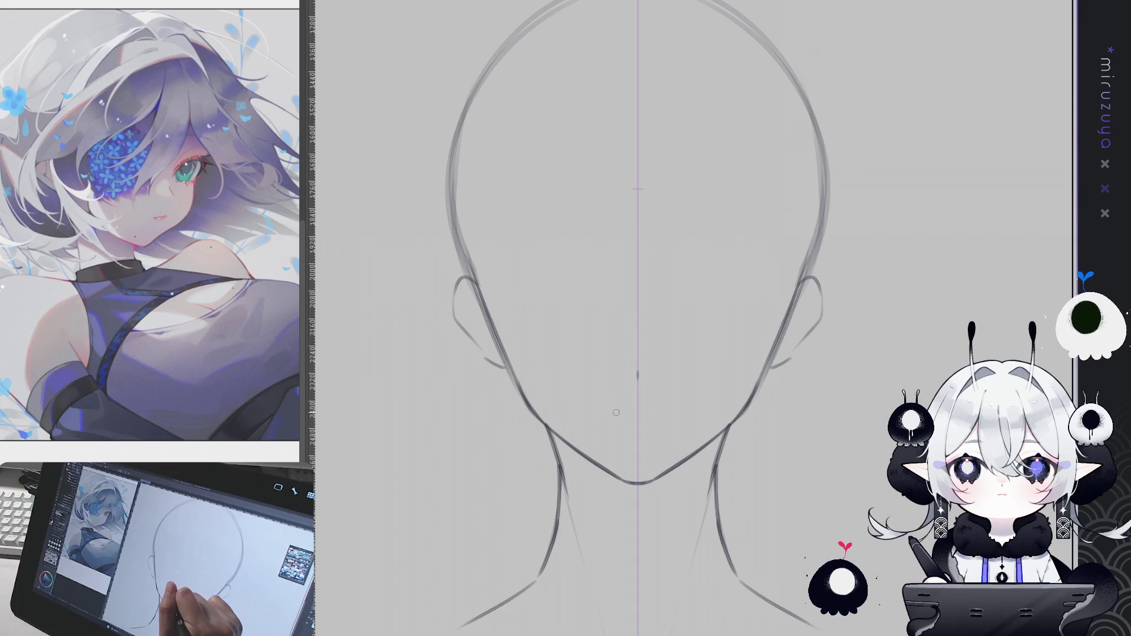
{"action": "left_click_drag", "start_coordinate": [658, 414], "coordinate": [616, 414]}
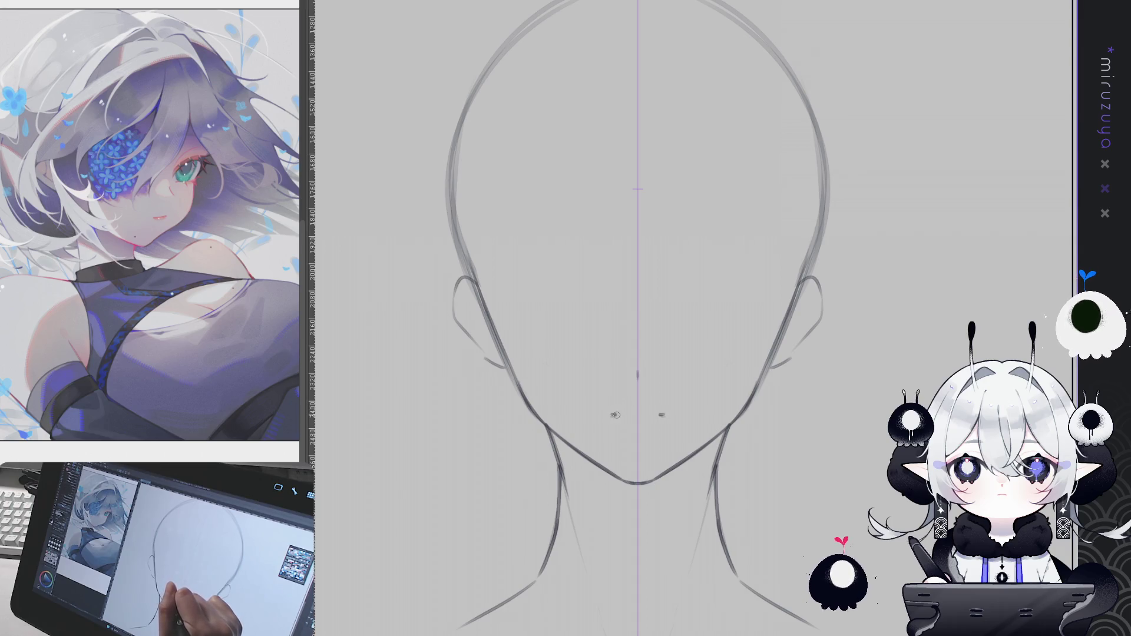
{"action": "key", "text": "ctrl+z"}
{"action": "key", "text": "ctrl+z"}
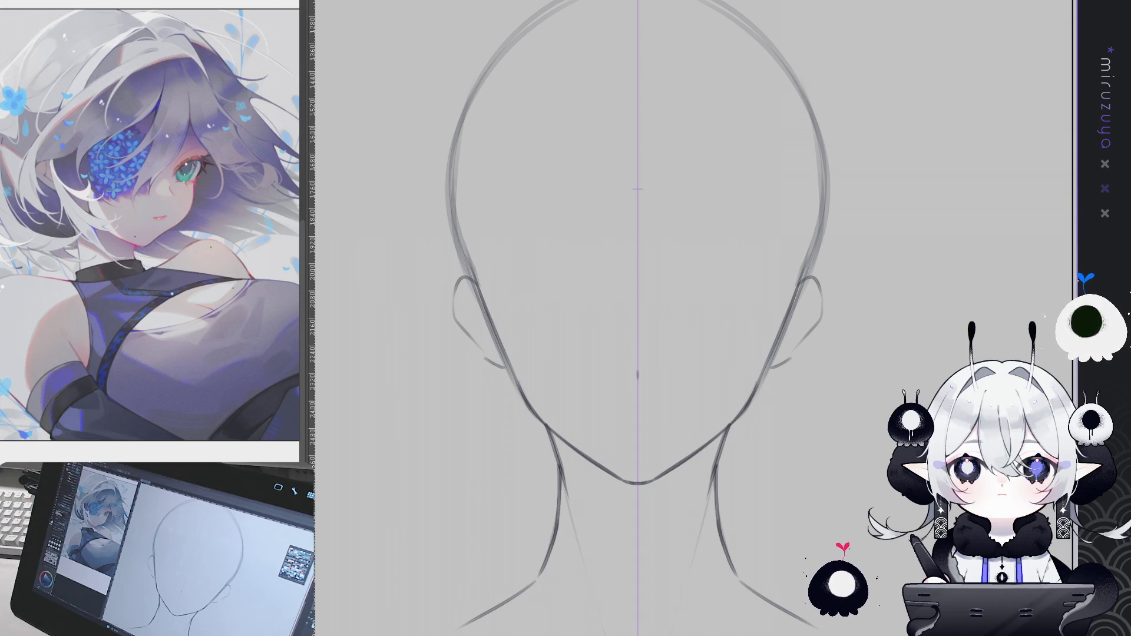
{"action": "left_click_drag", "start_coordinate": [776, 401], "coordinate": [791, 420]}
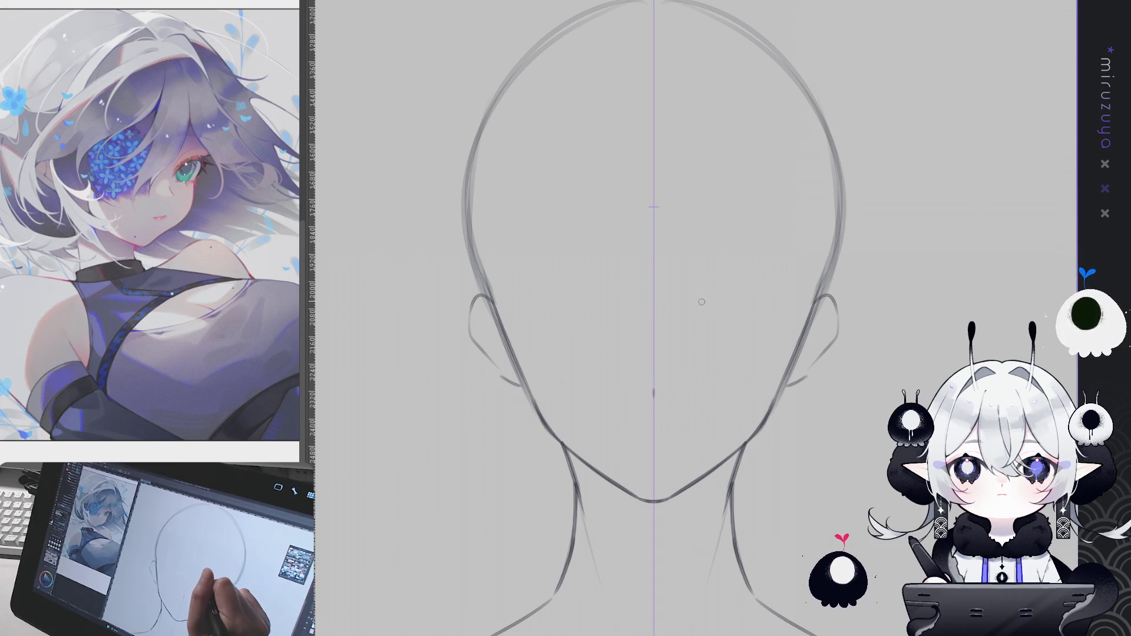
{"action": "key", "text": "ctrl+z"}
Step: Draw longer mirrored brows, darken their tops, and refine both upper eyelids
{"action": "left_click_drag", "start_coordinate": [728, 288], "coordinate": [689, 328]}
{"action": "mouse_move", "coordinate": [745, 290]}
{"action": "left_mouse_down"}
{"action": "mouse_move", "coordinate": [781, 293]}
{"action": "mouse_move", "coordinate": [715, 295]}
{"action": "mouse_move", "coordinate": [795, 310]}
{"action": "left_mouse_up"}
{"action": "mouse_move", "coordinate": [701, 315]}
{"action": "left_mouse_down"}
{"action": "mouse_move", "coordinate": [751, 291]}
{"action": "mouse_move", "coordinate": [796, 303]}
{"action": "left_mouse_up"}
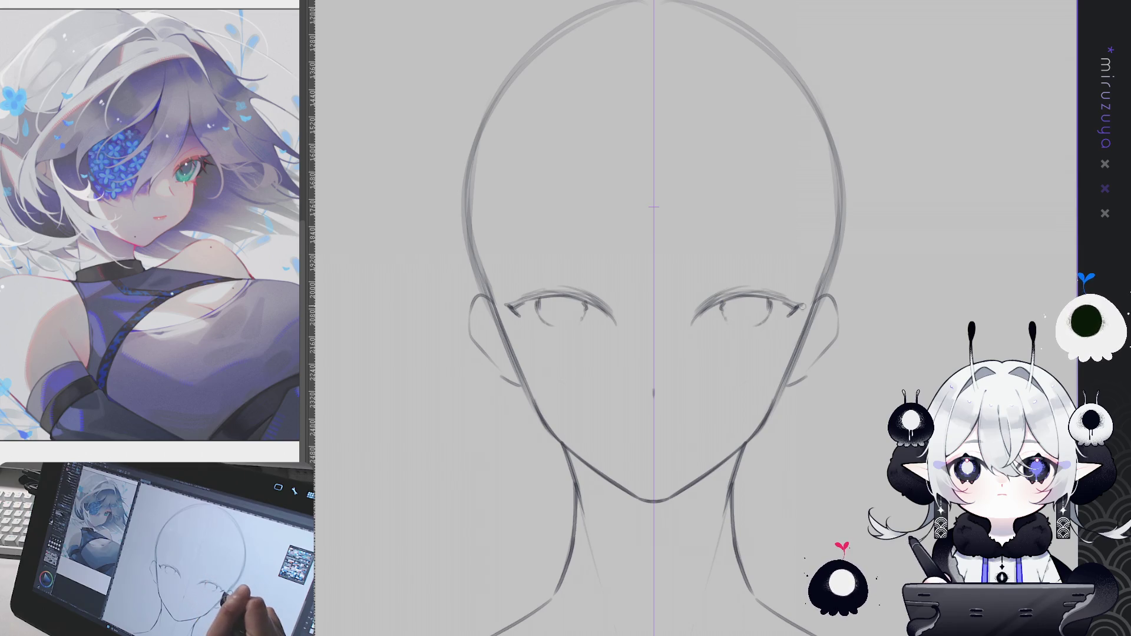
{"action": "left_click_drag", "start_coordinate": [687, 327], "coordinate": [707, 296]}
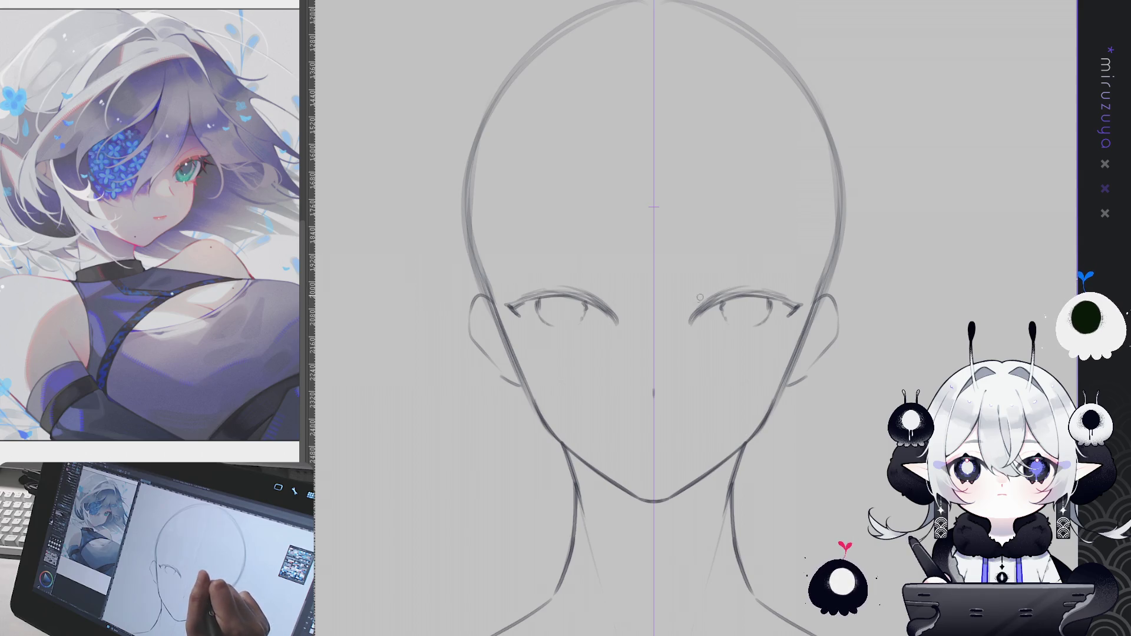
{"action": "left_click_drag", "start_coordinate": [585, 282], "coordinate": [618, 305]}
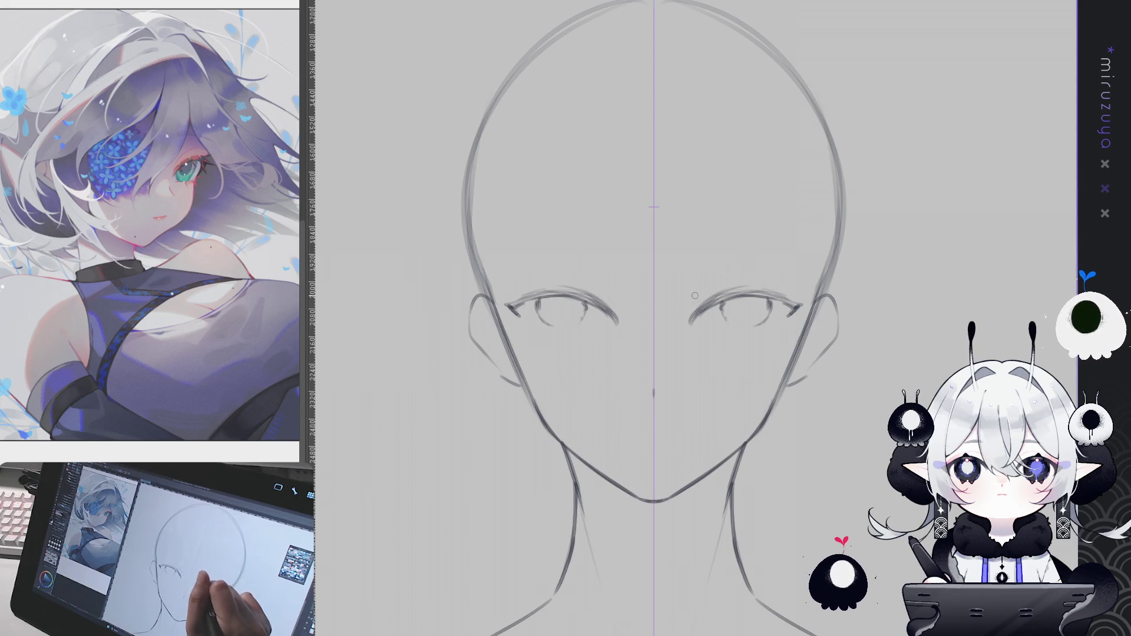
{"action": "mouse_move", "coordinate": [713, 307]}
{"action": "left_mouse_down"}
{"action": "mouse_move", "coordinate": [743, 301]}
{"action": "mouse_move", "coordinate": [687, 340]}
{"action": "left_mouse_up"}
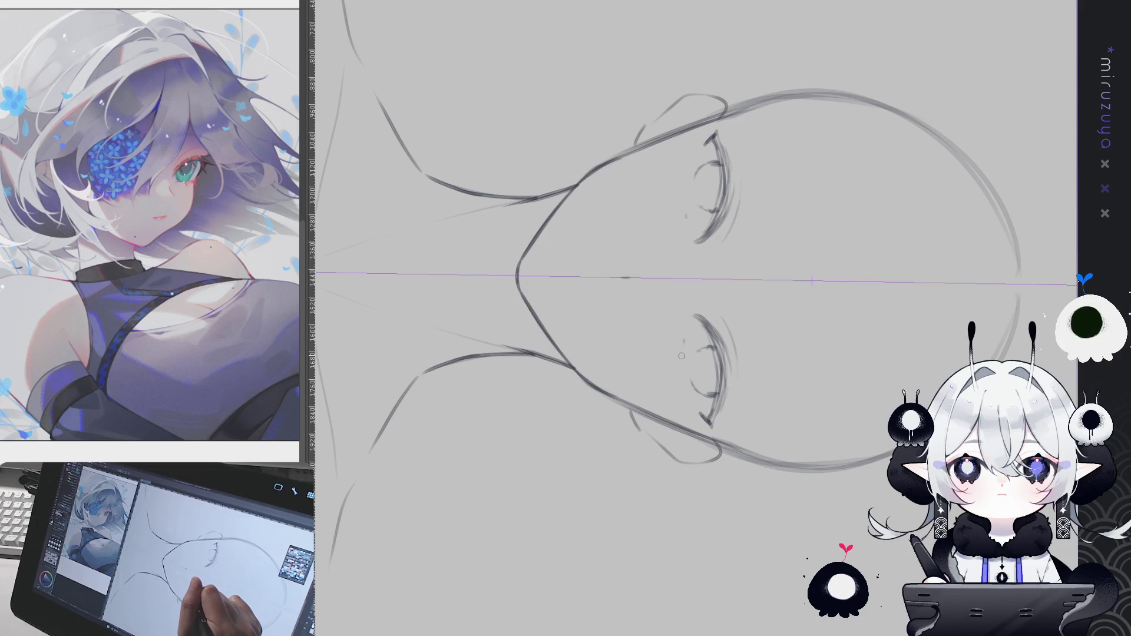
Step: Add and soften a faint mirrored curve beside the eyes, then reset the canvas rotation
{"action": "mouse_move", "coordinate": [686, 344]}
{"action": "left_mouse_down"}
{"action": "mouse_move", "coordinate": [684, 381]}
{"action": "mouse_move", "coordinate": [748, 318]}
{"action": "mouse_move", "coordinate": [777, 413]}
{"action": "mouse_move", "coordinate": [742, 489]}
{"action": "left_mouse_up"}
{"action": "scroll", "coordinate": [654, 318], "scroll_direction": "up", "scroll_amount": 2}
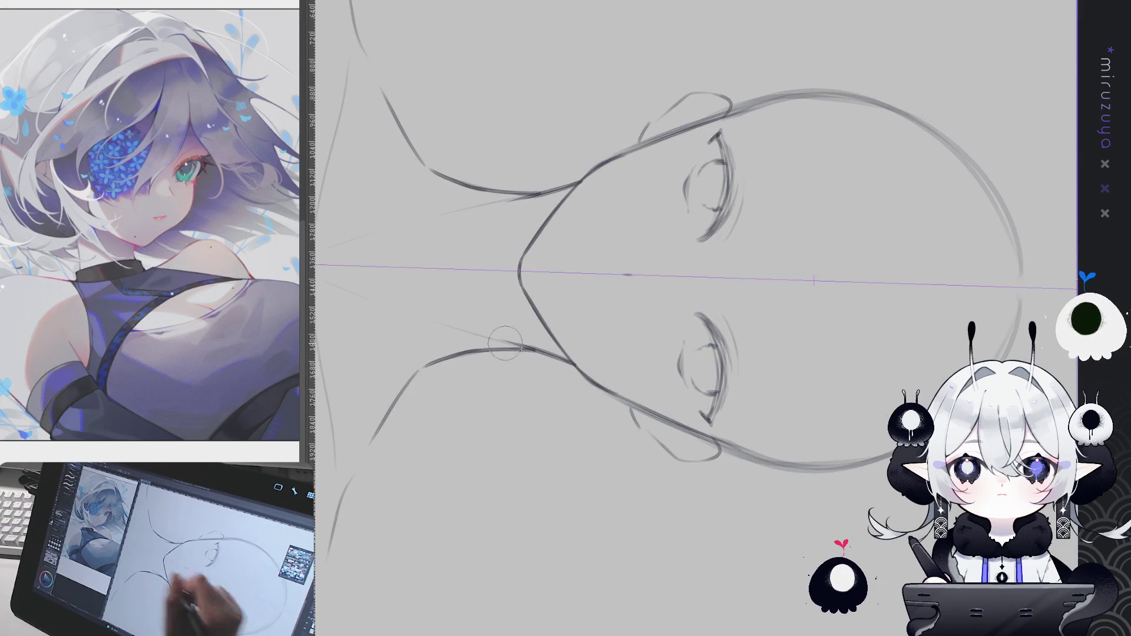
{"action": "left_click_drag", "start_coordinate": [678, 372], "coordinate": [676, 358]}
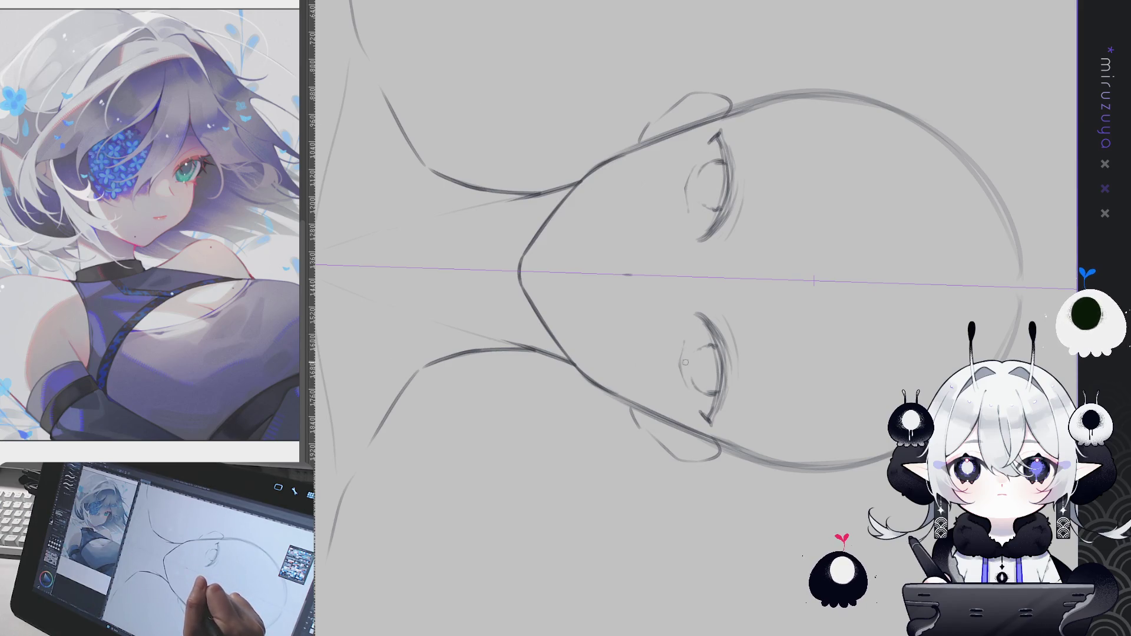
{"action": "key", "text": "ctrl+at"}
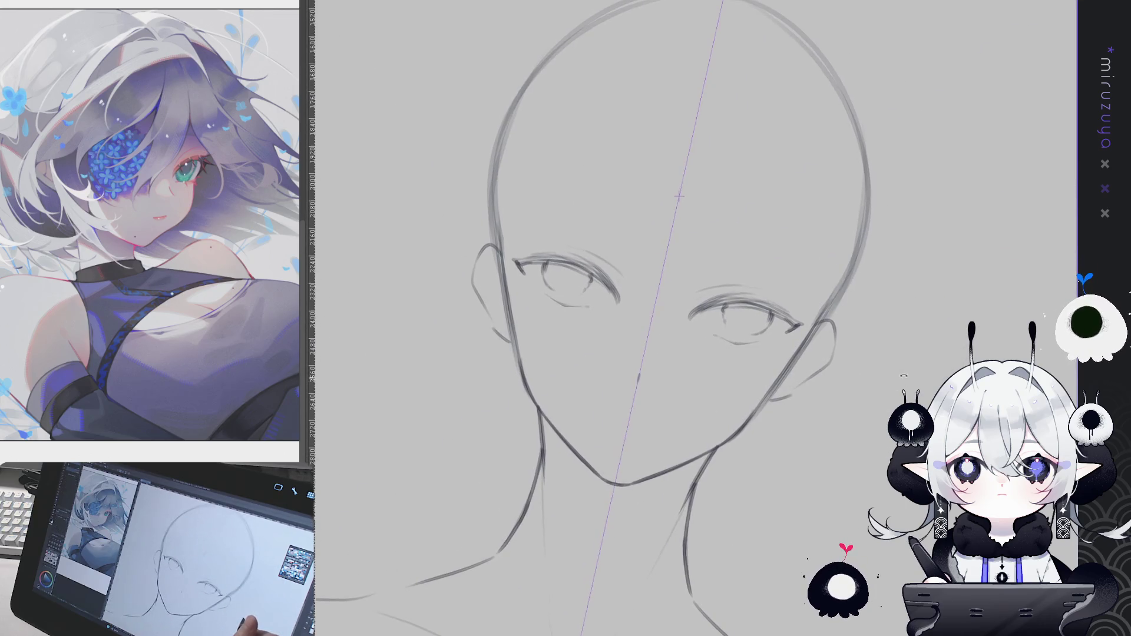
Step: Straighten the canvas, draw both eyebrows above the eyes, and add lower-lid strokes
{"action": "key", "text": "ctrl+at"}
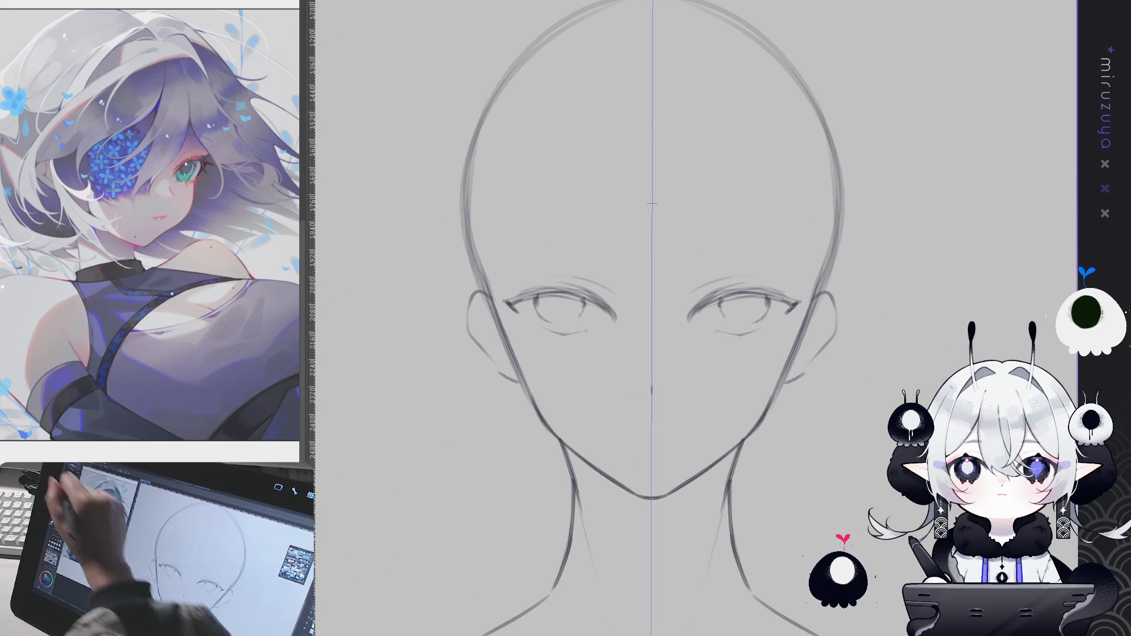
{"action": "left_click", "coordinate": [613, 252]}
{"action": "left_click_drag", "start_coordinate": [693, 250], "coordinate": [690, 255]}
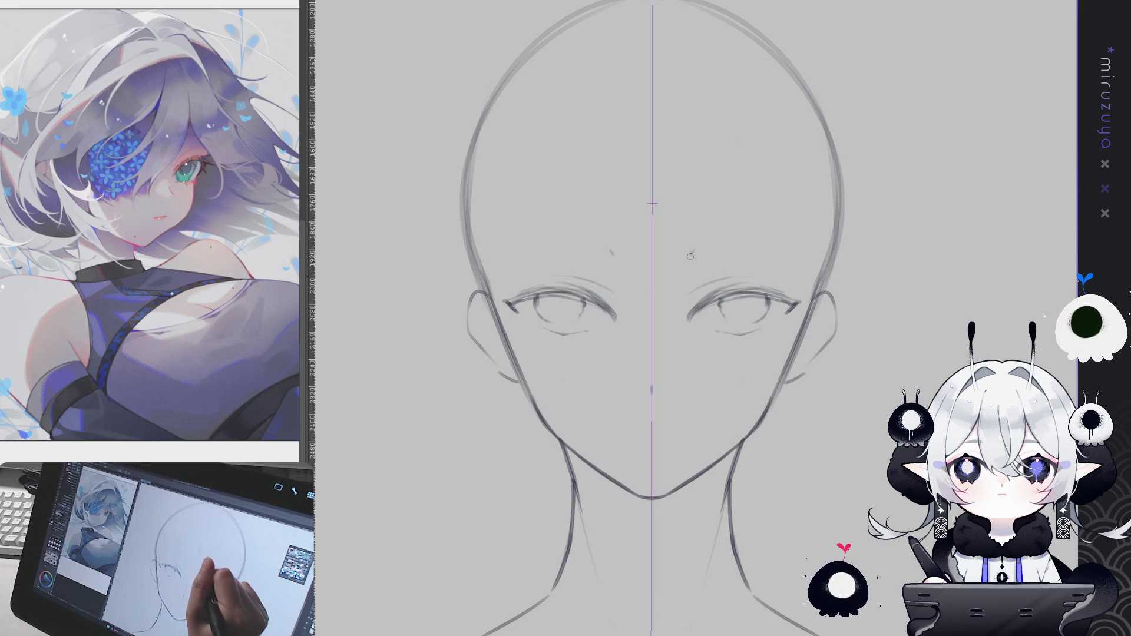
{"action": "left_click_drag", "start_coordinate": [581, 243], "coordinate": [617, 256]}
{"action": "left_click_drag", "start_coordinate": [687, 257], "coordinate": [766, 247]}
{"action": "left_click_drag", "start_coordinate": [601, 243], "coordinate": [542, 246]}
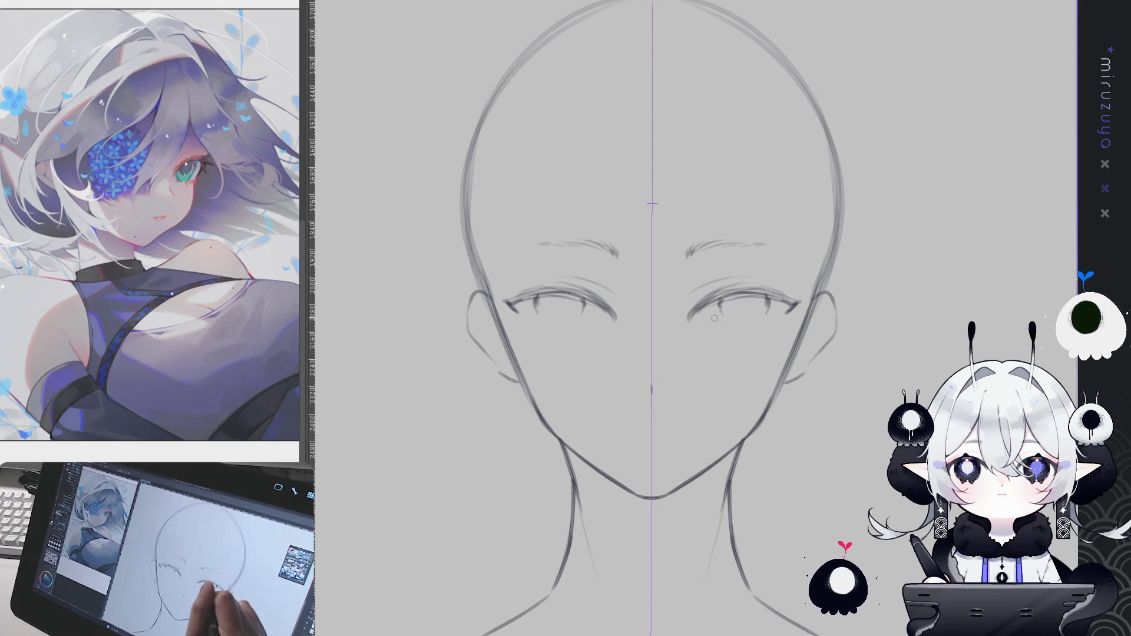
{"action": "left_click_drag", "start_coordinate": [720, 319], "coordinate": [706, 321]}
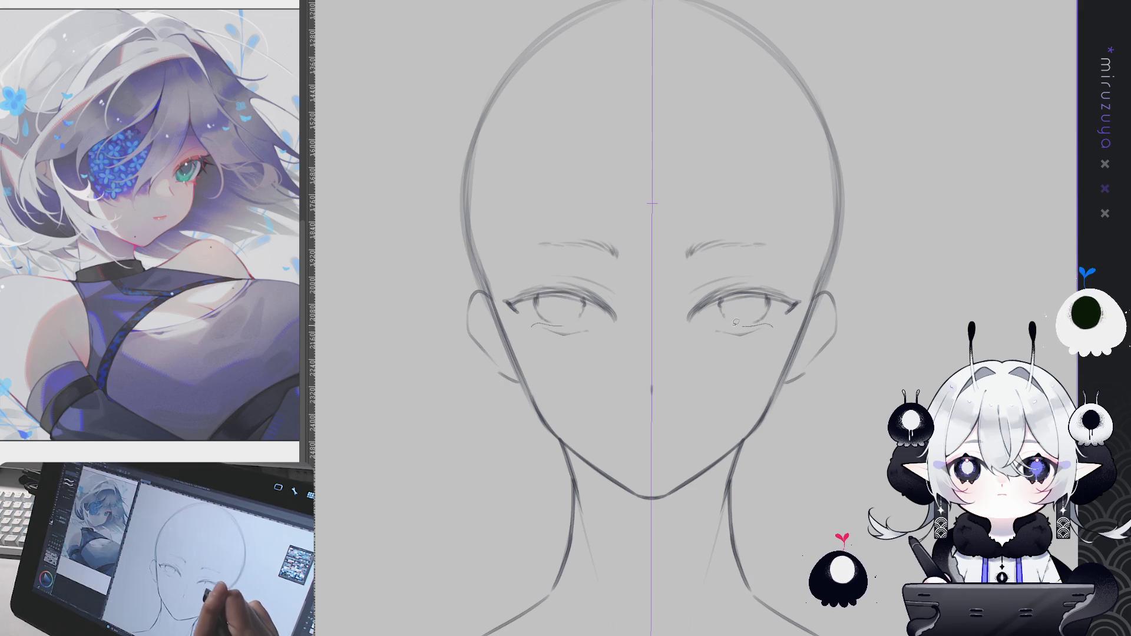
{"action": "key", "text": "ctrl+z"}
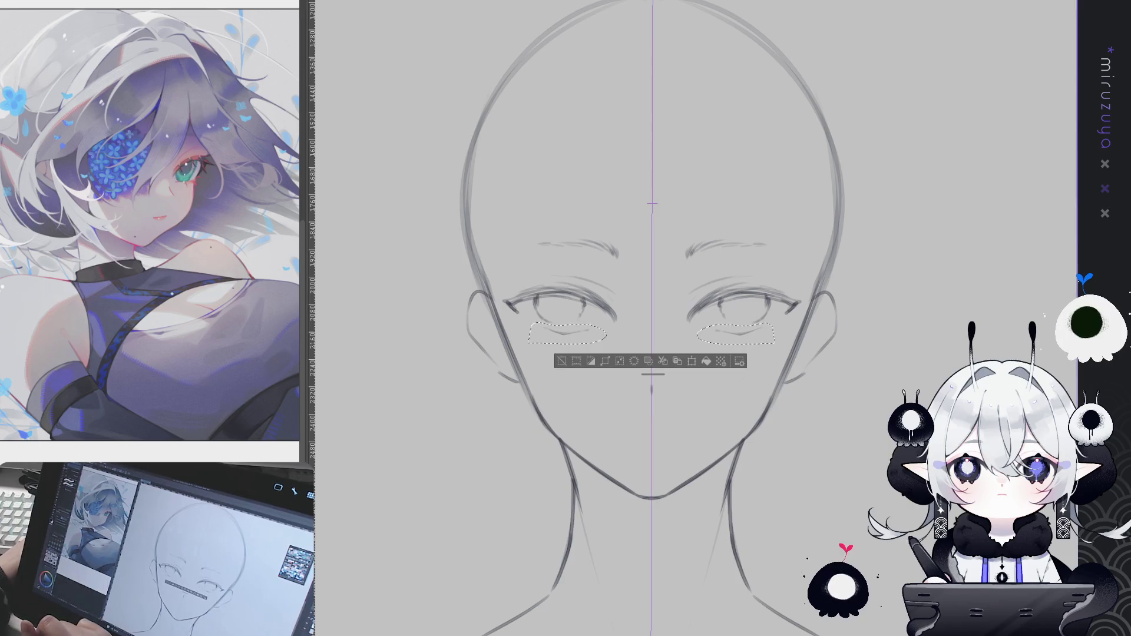
Step: Clear the selection, darken both upper lash lines, and add short lashes under the inner lower lids
{"action": "key", "text": "ctrl+d"}
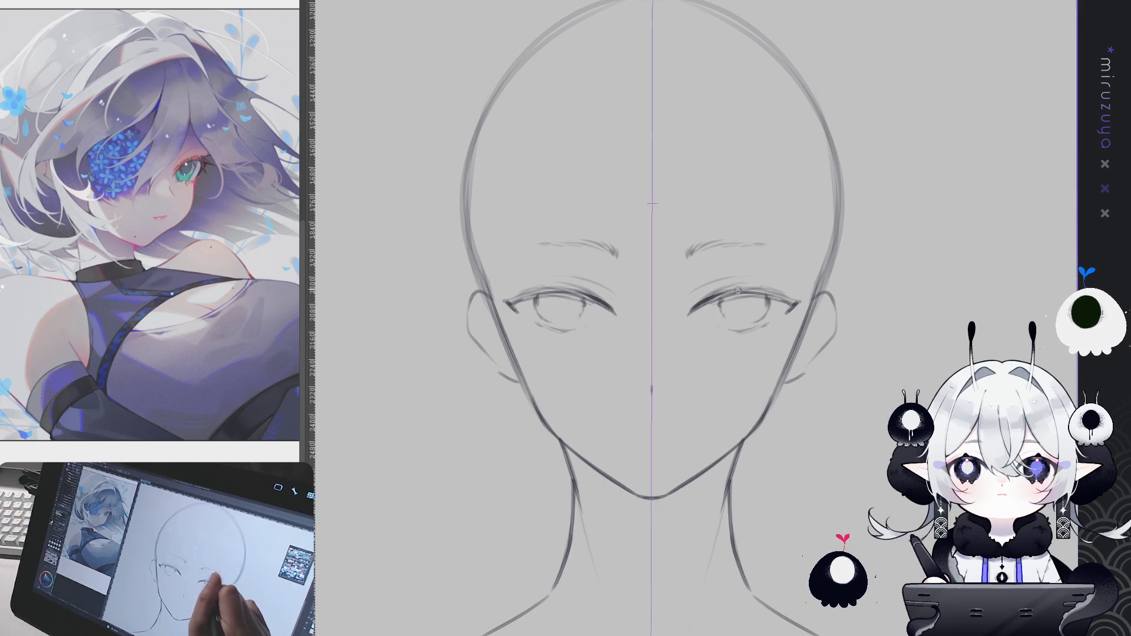
{"action": "mouse_move", "coordinate": [719, 302]}
{"action": "left_mouse_down"}
{"action": "mouse_move", "coordinate": [748, 294]}
{"action": "mouse_move", "coordinate": [801, 308]}
{"action": "left_mouse_up"}
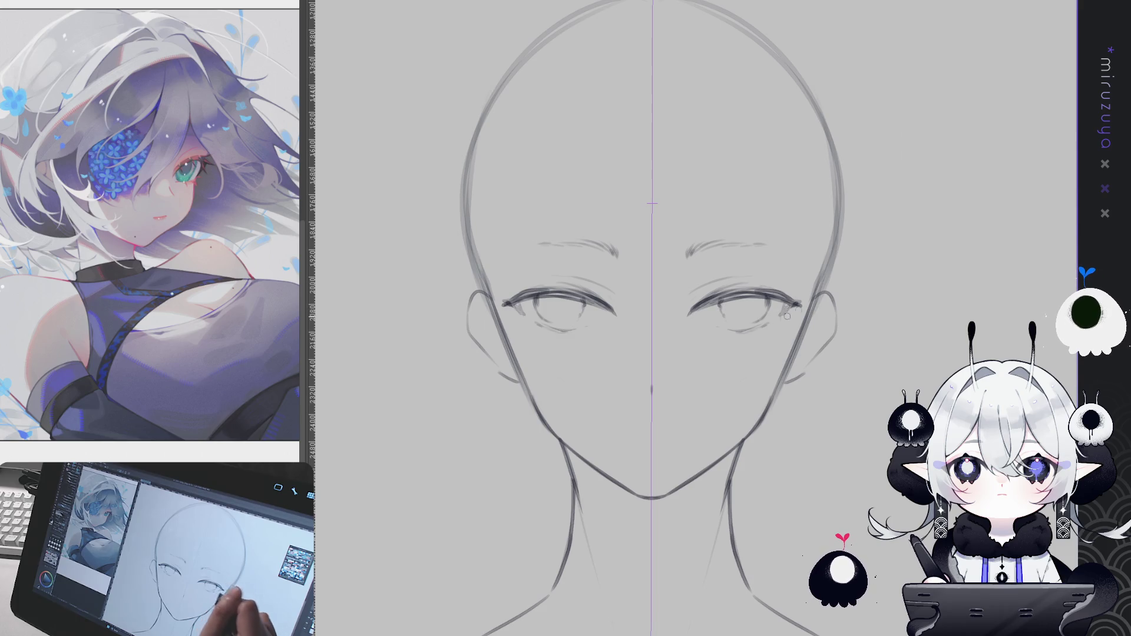
{"action": "left_click_drag", "start_coordinate": [795, 302], "coordinate": [774, 319]}
{"action": "left_click_drag", "start_coordinate": [698, 339], "coordinate": [677, 340]}
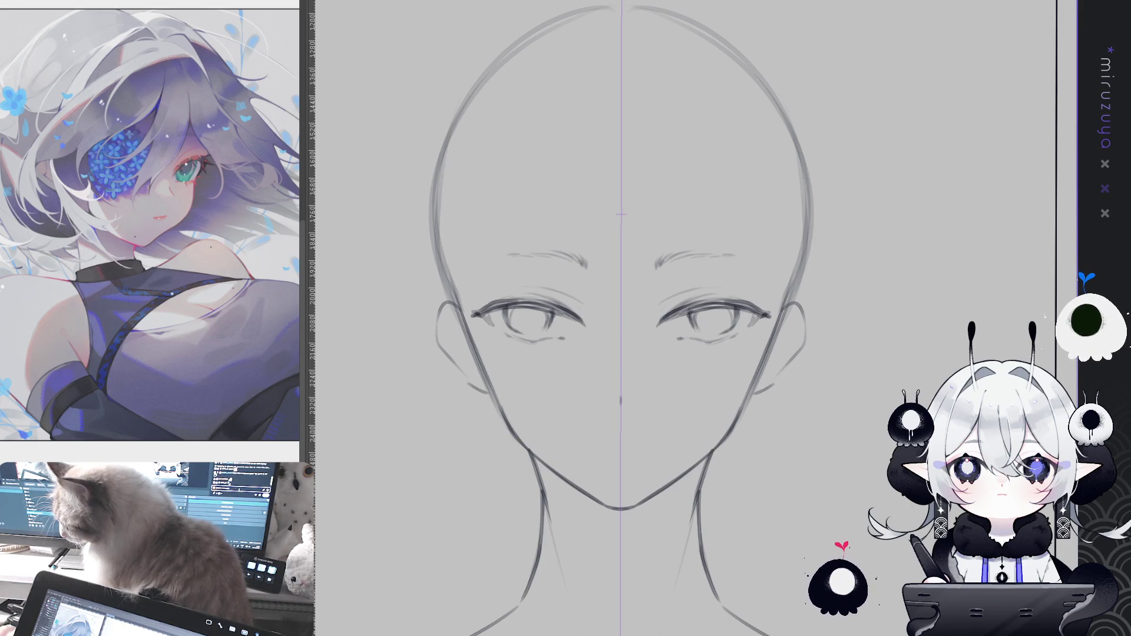
{"action": "scroll", "coordinate": [622, 319], "scroll_direction": "up", "scroll_amount": 1}
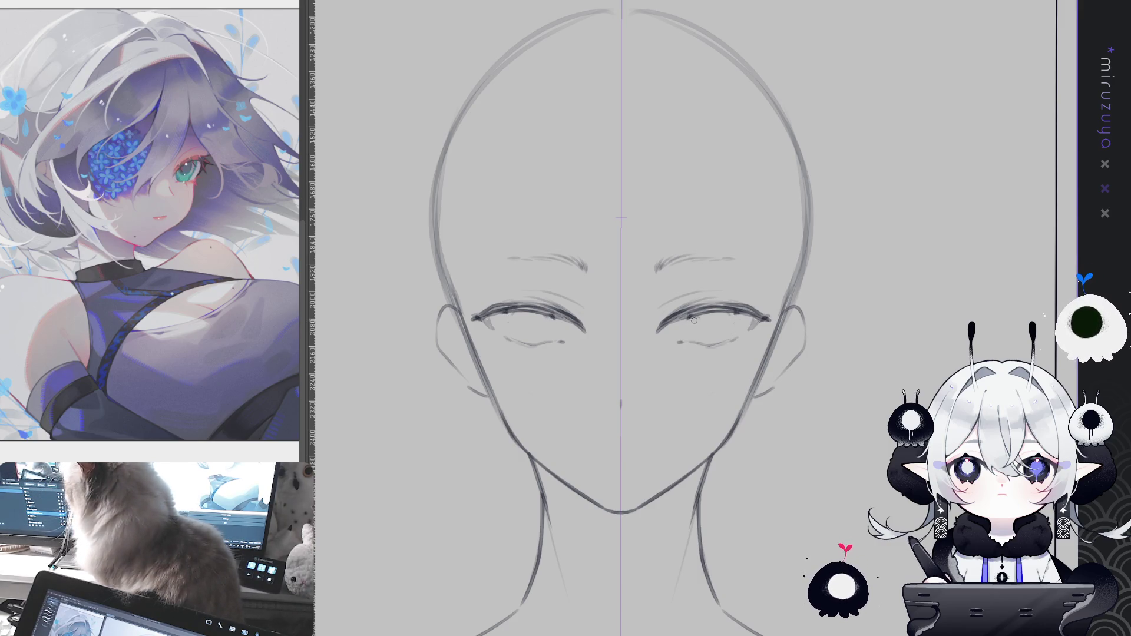
{"action": "left_click_drag", "start_coordinate": [746, 317], "coordinate": [677, 228]}
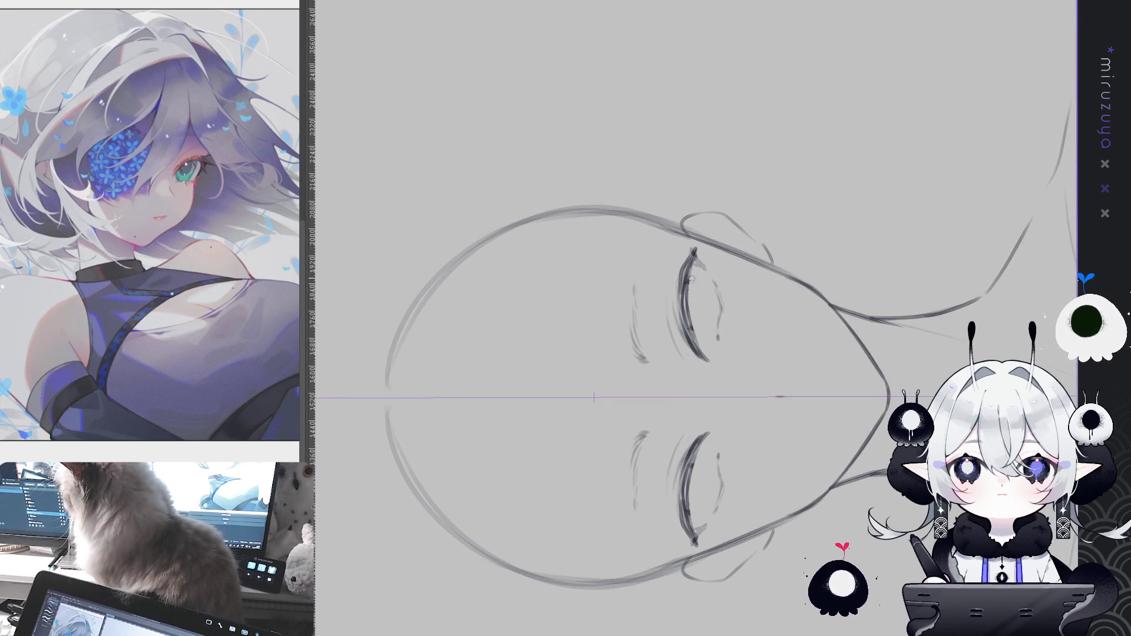
{"action": "left_click_drag", "start_coordinate": [704, 345], "coordinate": [312, 289]}
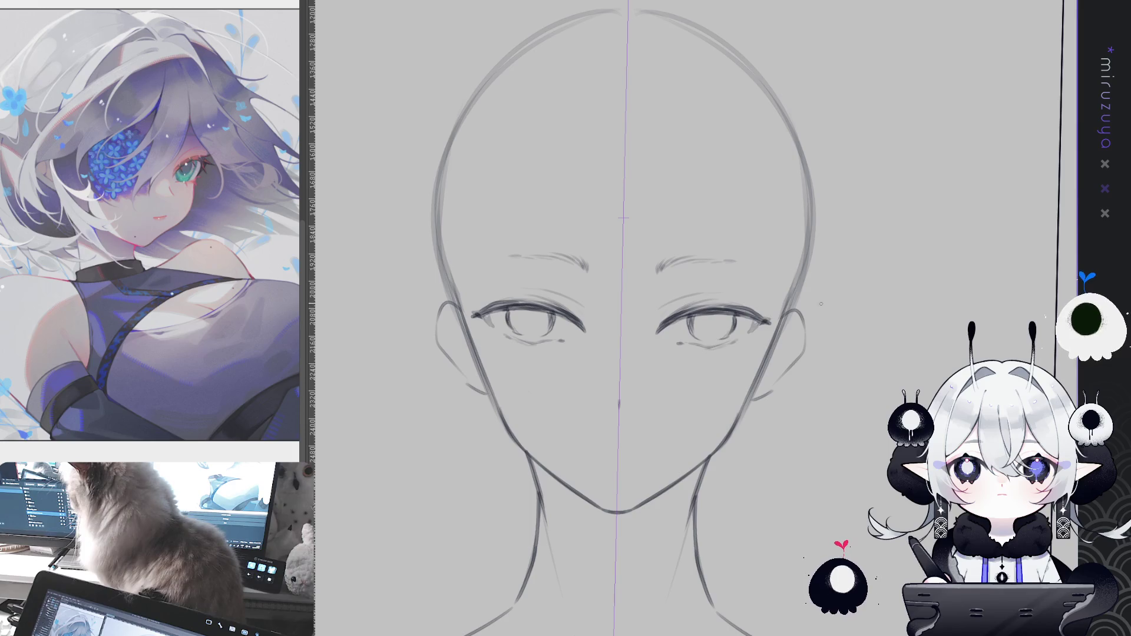
{"action": "scroll", "coordinate": [820, 304], "scroll_direction": "right", "scroll_amount": 2}
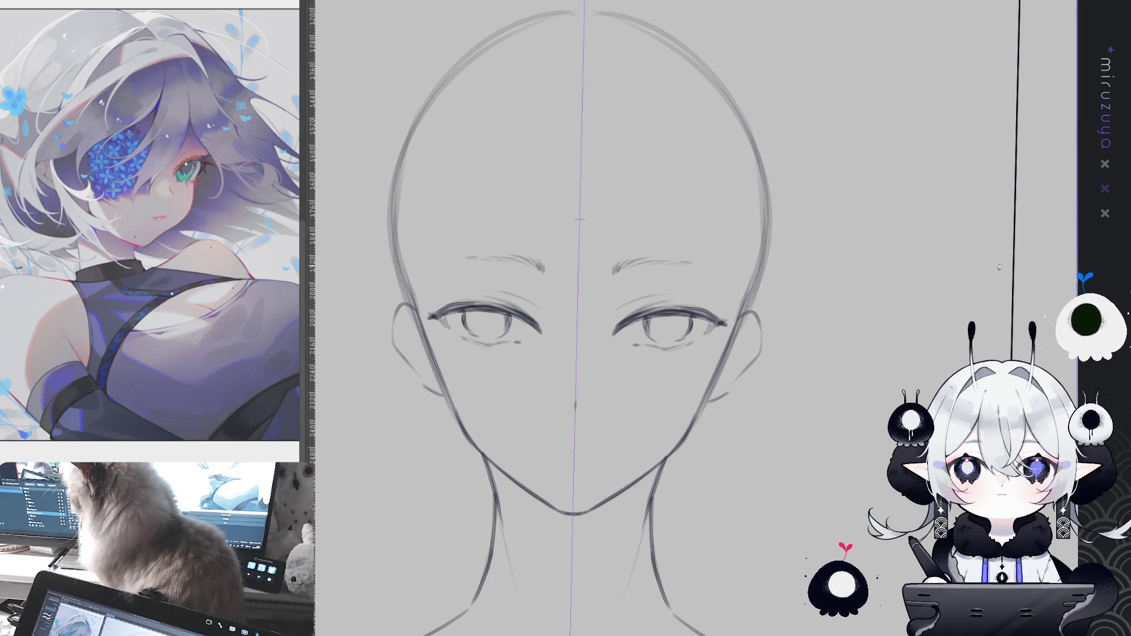
Step: Rotate the eyes and brows slightly clockwise, then lasso the areas beneath both eyes
{"action": "key", "text": "ctrl+z"}
{"action": "key", "text": "ctrl+y"}
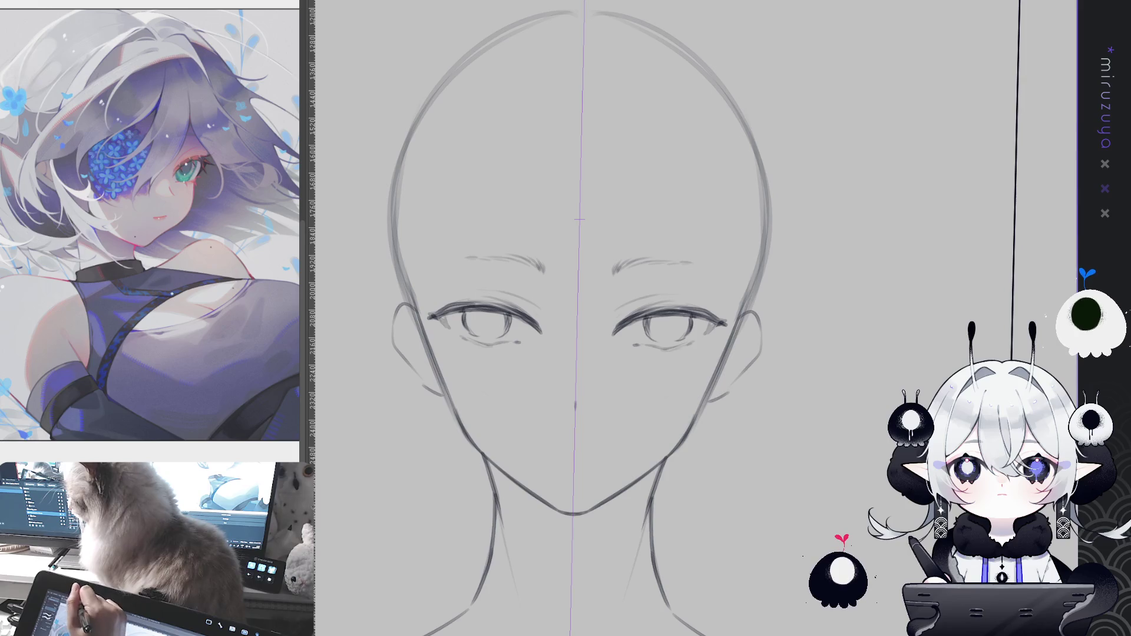
{"action": "key", "text": "ctrl+t"}
{"action": "left_click_drag", "start_coordinate": [731, 255], "coordinate": [728, 262]}
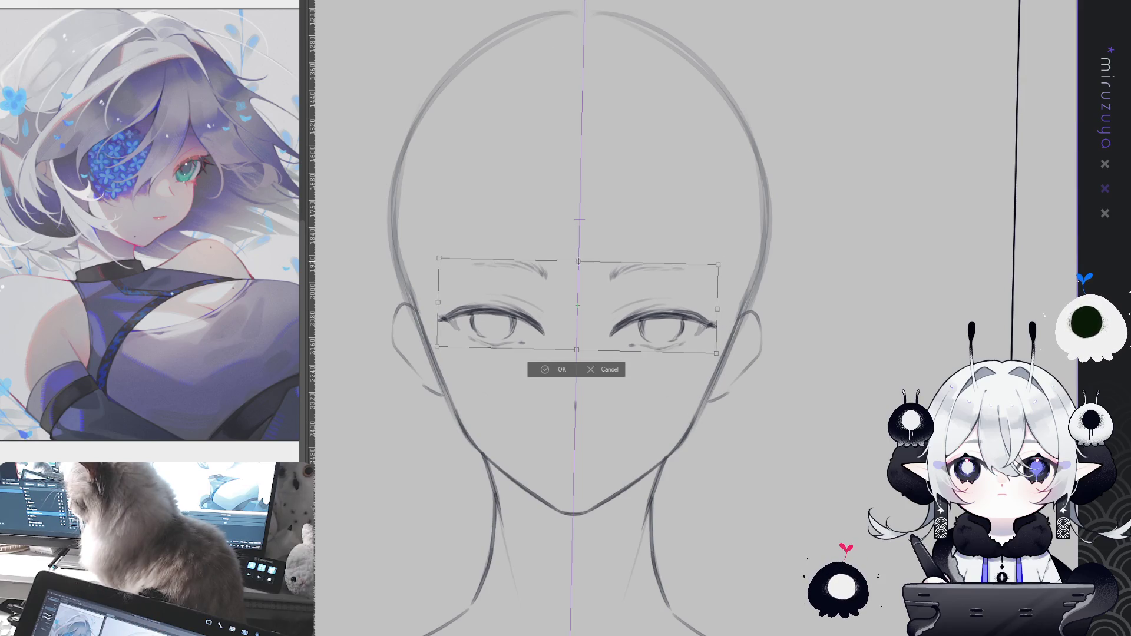
{"action": "key", "text": "Return"}
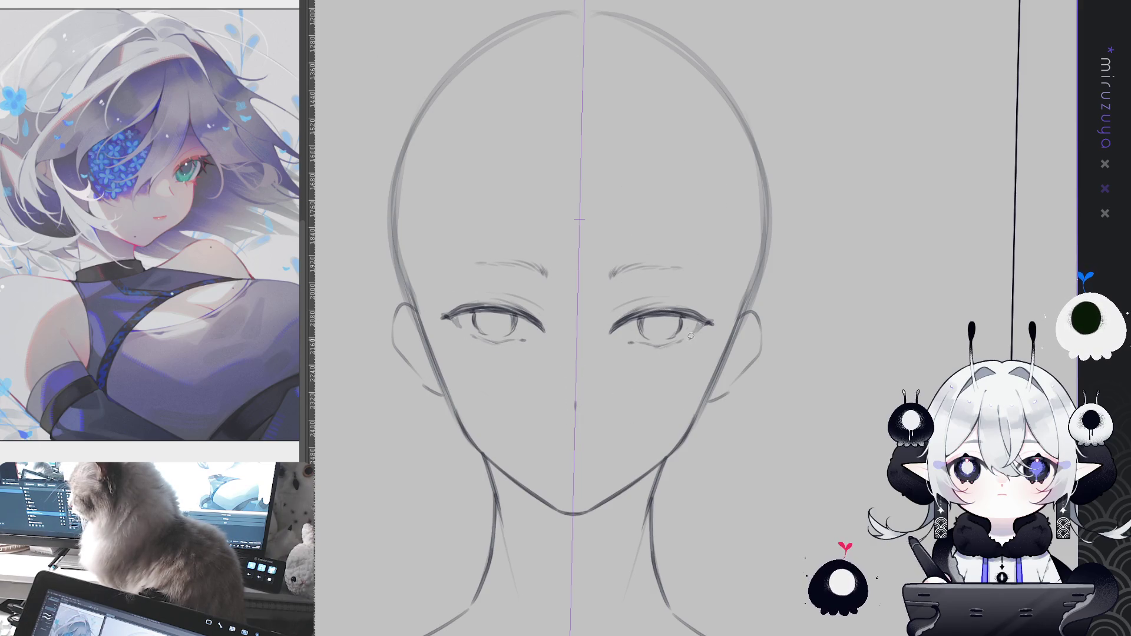
{"action": "left_click_drag", "start_coordinate": [677, 335], "coordinate": [683, 338]}
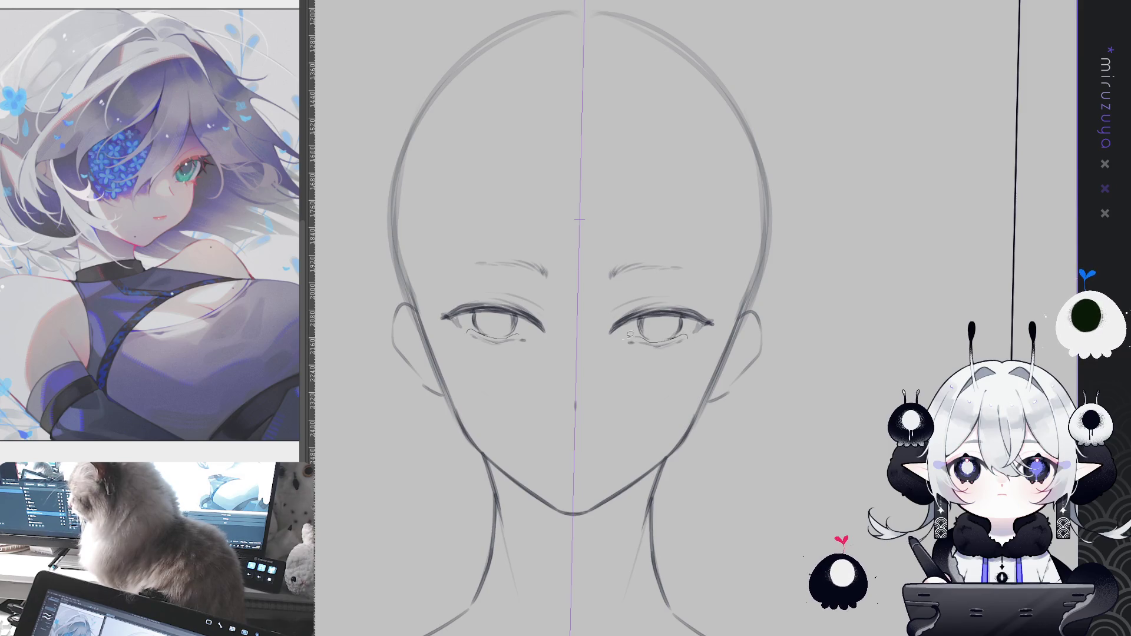
{"action": "left_click_drag", "start_coordinate": [533, 339], "coordinate": [536, 349], "text": "shift"}
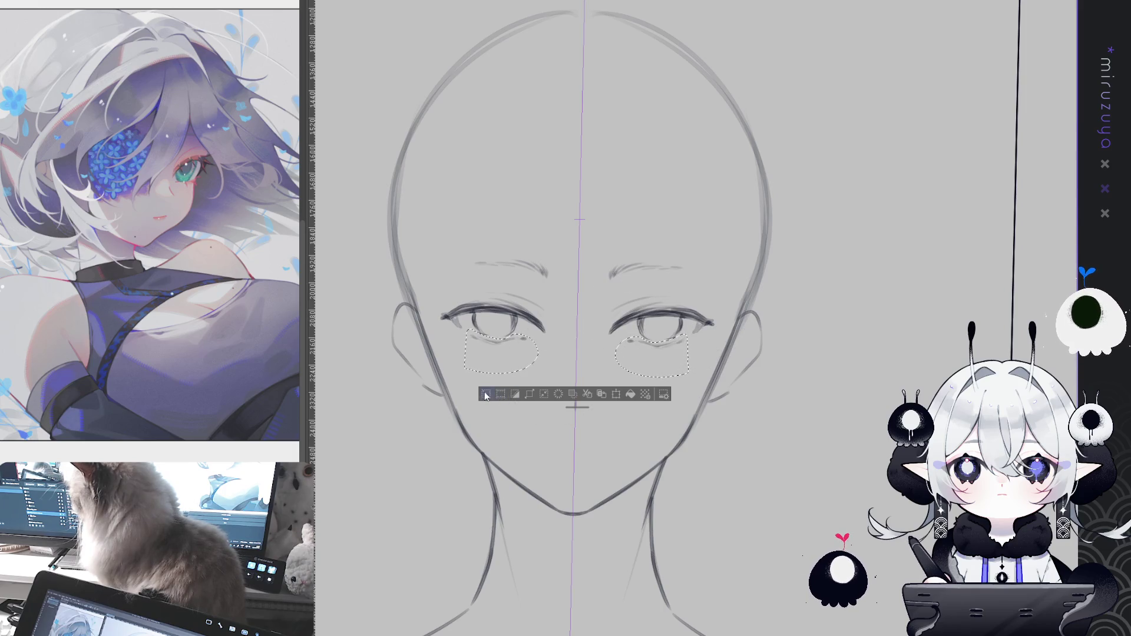
Step: Drop the under-eye selection and scroll the canvas down
{"action": "key", "text": "ctrl+d"}
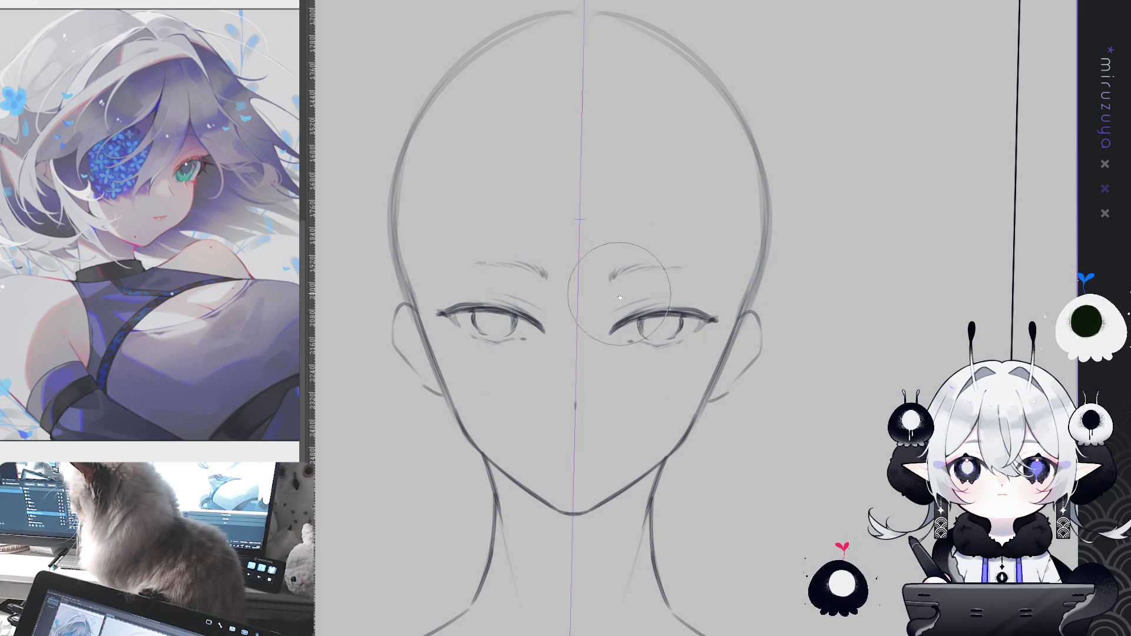
{"action": "scroll", "coordinate": [742, 236], "scroll_direction": "down", "scroll_amount": 2}
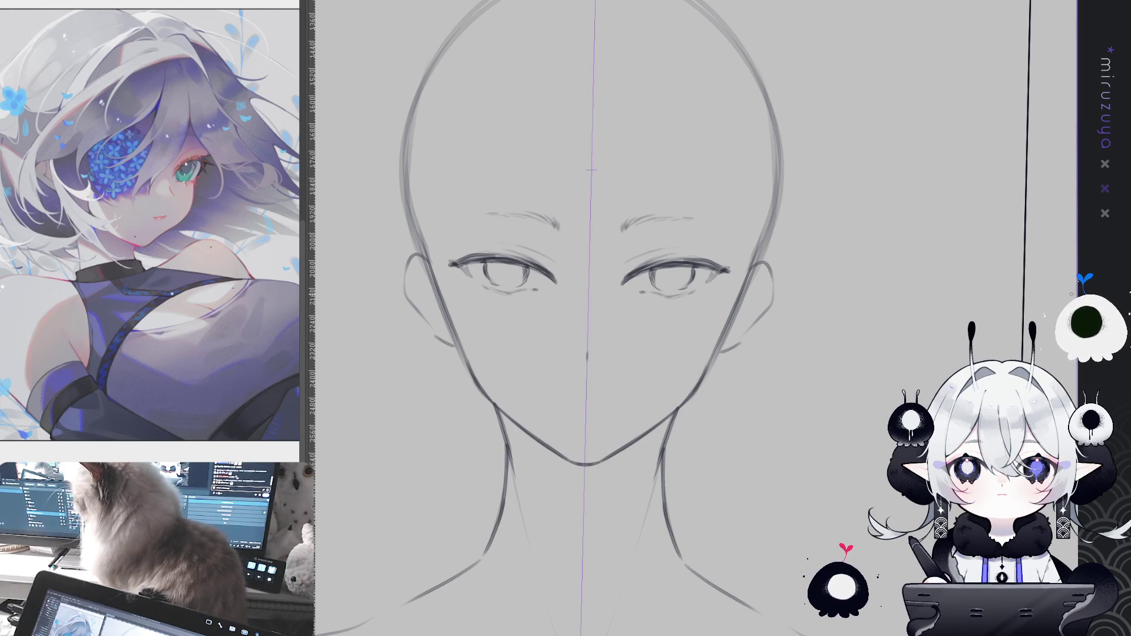
Step: Shift the view right and hide the vertical centre guide
{"action": "left_click_drag", "start_coordinate": [730, 425], "coordinate": [772, 435]}
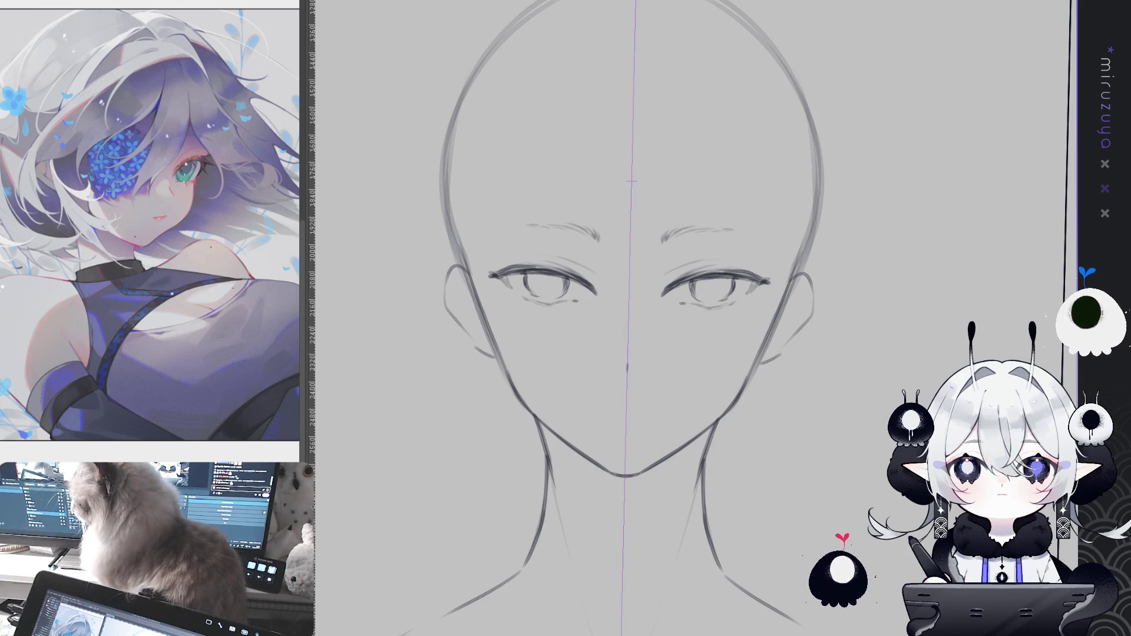
{"action": "key", "text": "ctrl+semicolon"}
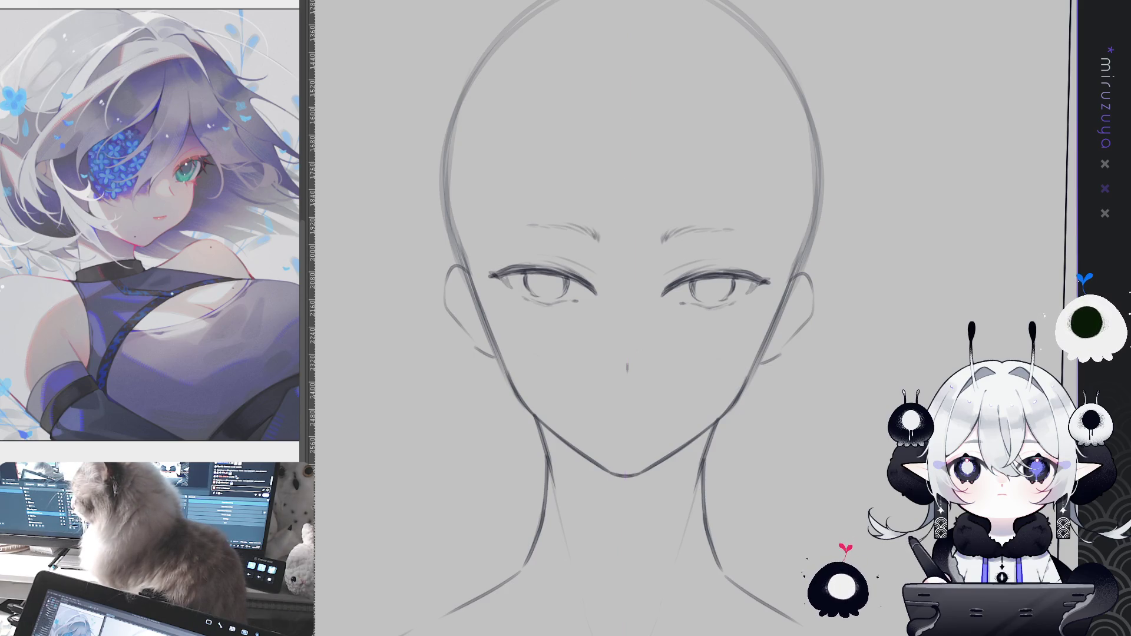